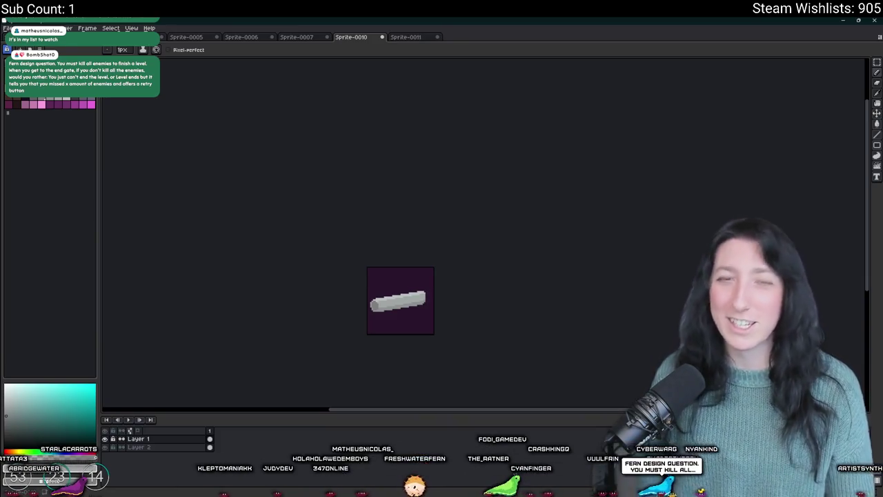
Select the tube with the Rectangular Marquee, move it down-right and drop it in place.
scroll(463, 327, "up", 2)
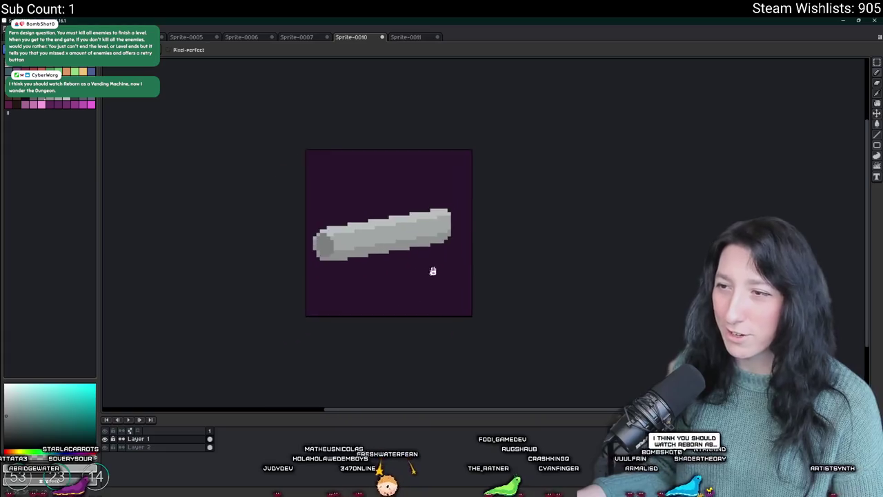
scroll(428, 266, "up", 2)
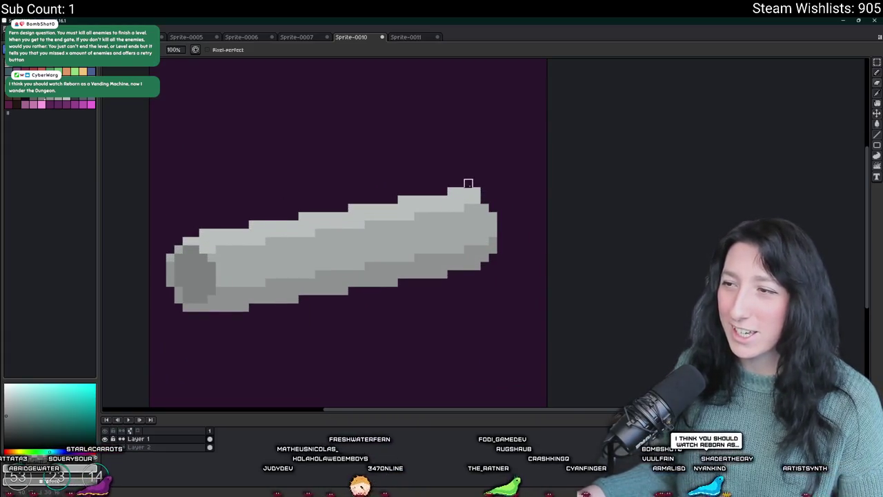
scroll(485, 191, "down", 3)
scroll(500, 210, "up", 2)
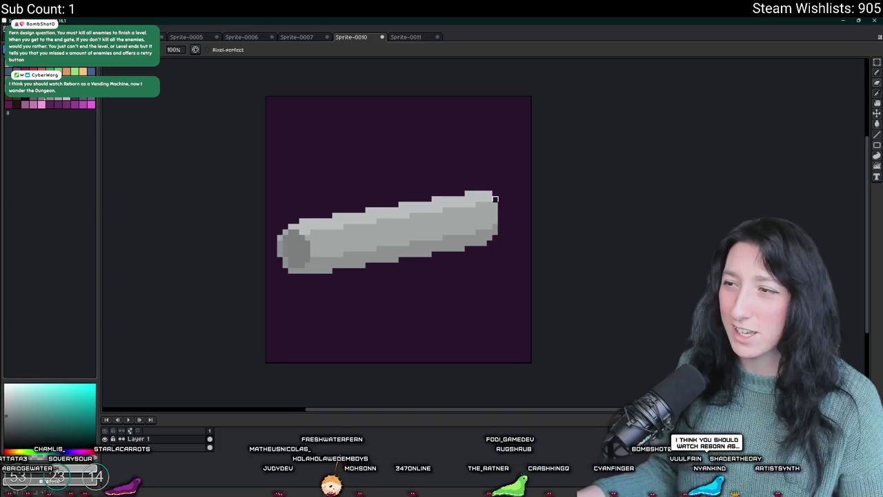
scroll(516, 243, "down", 3)
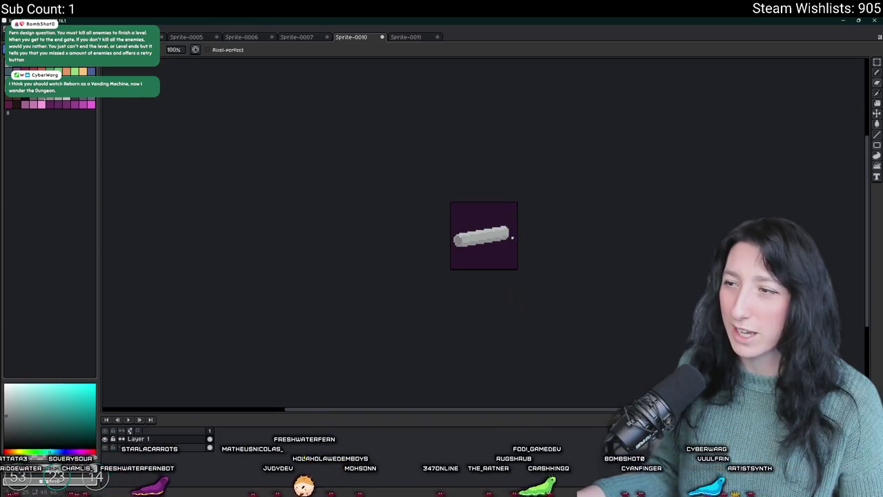
scroll(490, 241, "up", 2)
scroll(593, 234, "down", 1)
scroll(594, 218, "up", 3)
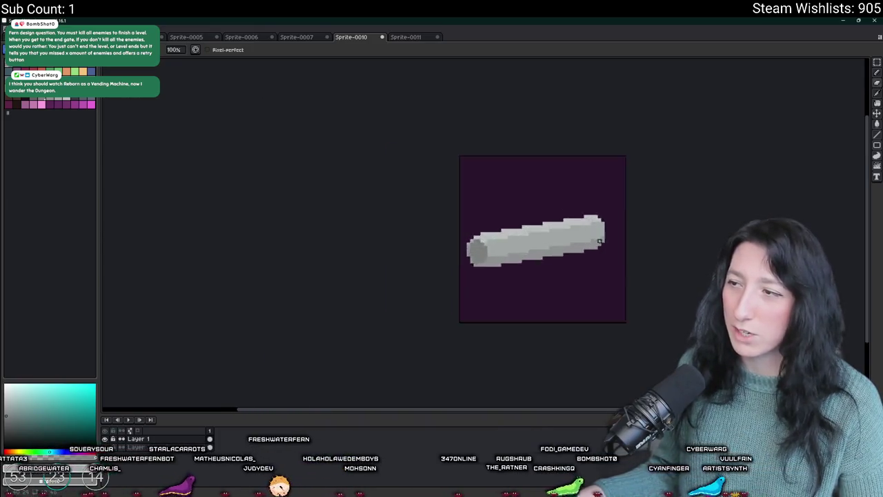
scroll(594, 210, "down", 5)
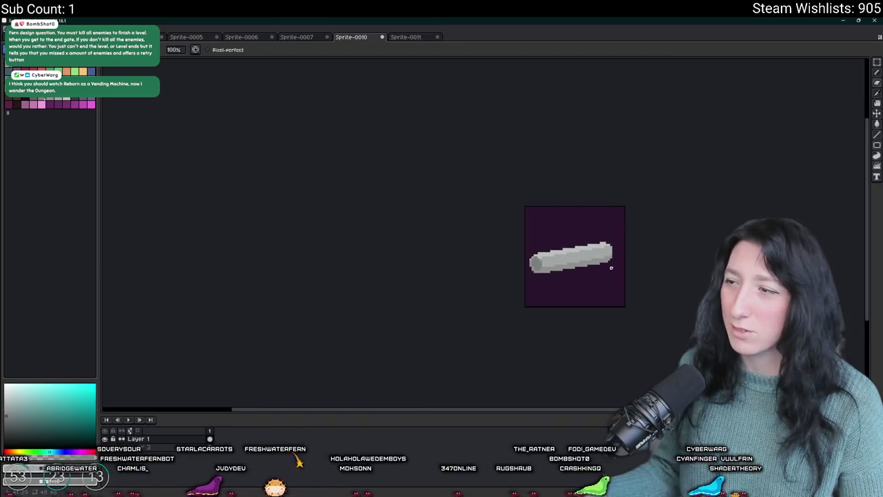
scroll(609, 263, "up", 4)
scroll(613, 253, "up", 2)
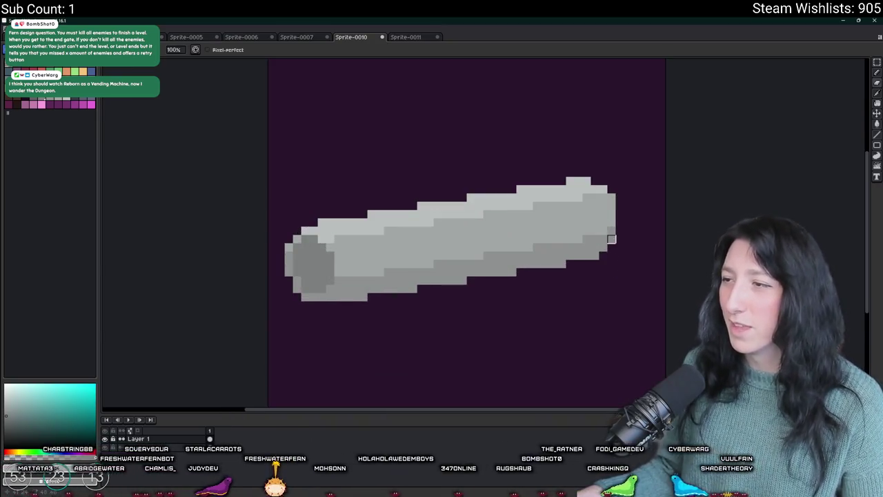
scroll(631, 228, "down", 4)
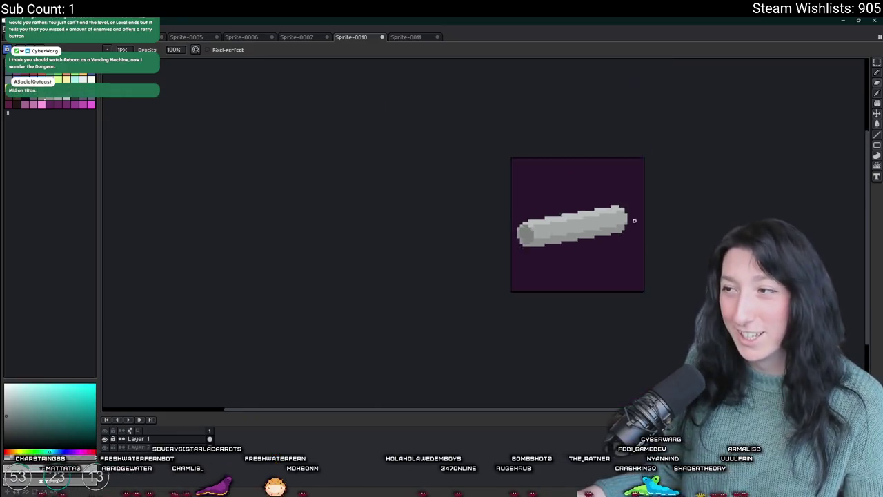
scroll(633, 227, "down", 2)
scroll(634, 229, "up", 2)
key("m")
scroll(635, 229, "up", 3)
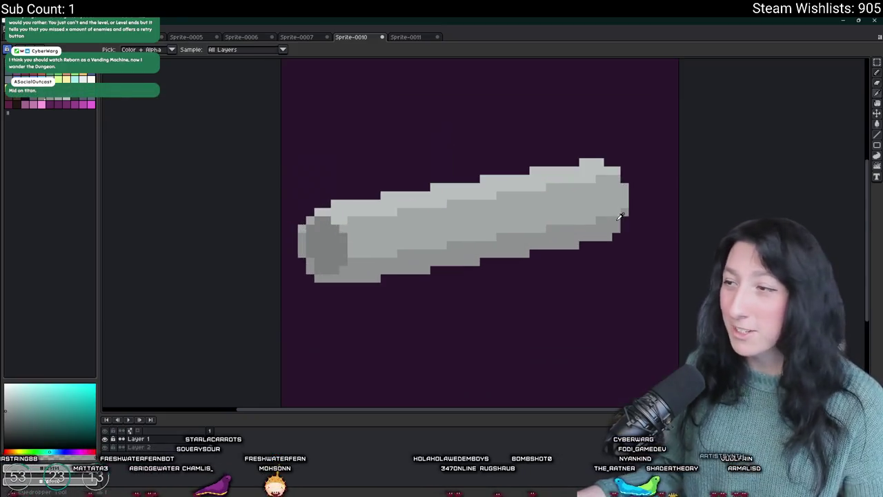
scroll(634, 247, "down", 3)
left_click_drag(642, 259, 513, 193)
mouse_move(571, 229)
left_mouse_down()
mouse_move(576, 239)
mouse_move(575, 229)
left_mouse_up()
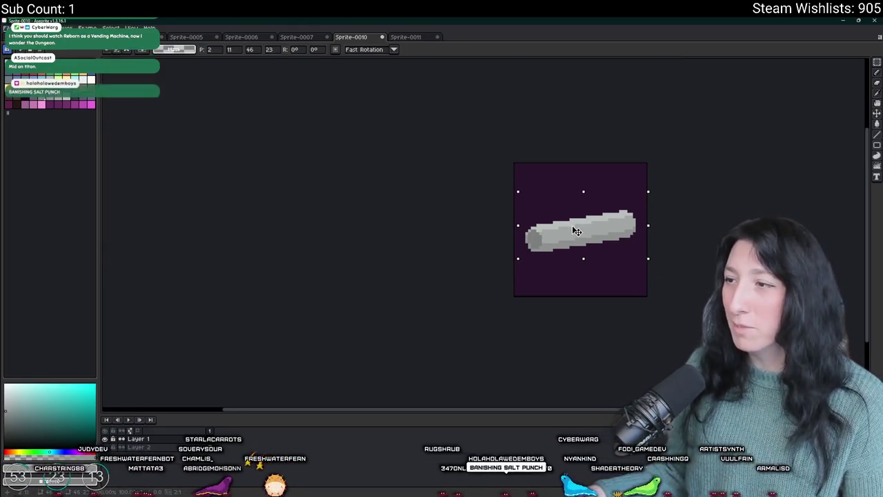
key("ctrl+d")
Pick a darker colour and pencil shading into the tube's left opening.
scroll(649, 242, "up", 1)
scroll(648, 241, "up", 1)
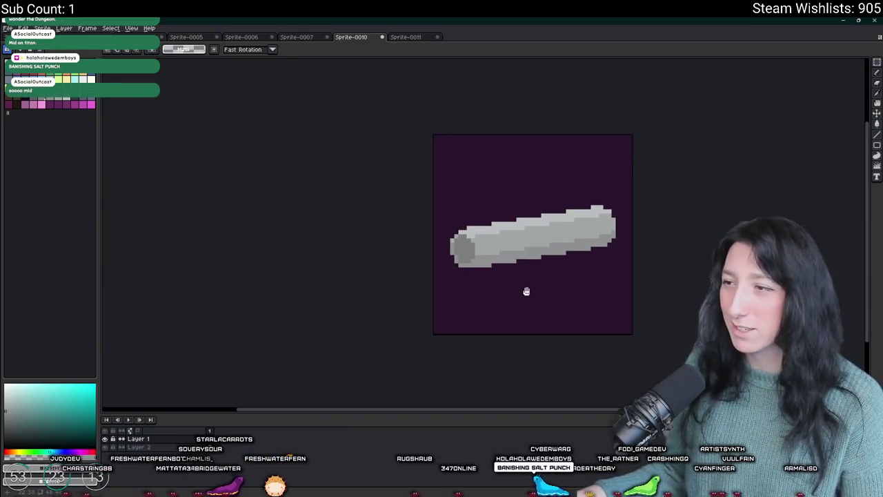
scroll(527, 292, "down", 2)
scroll(483, 287, "up", 2)
key("i")
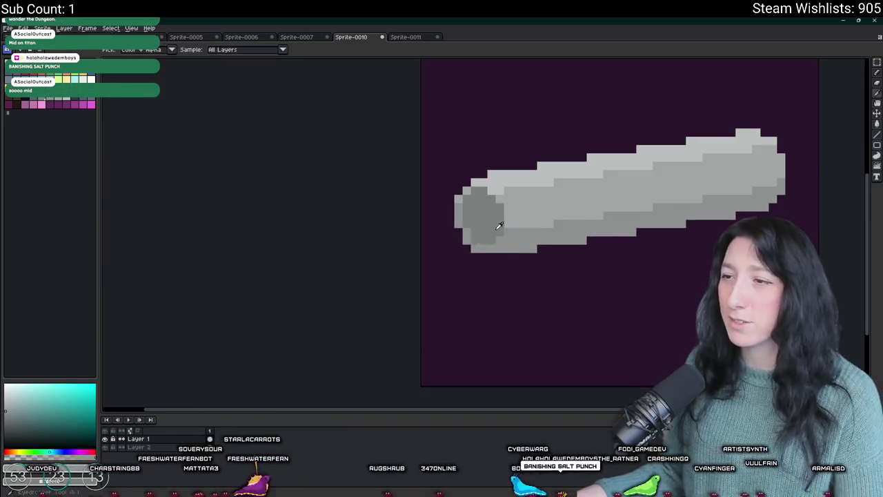
scroll(459, 232, "up", 1)
key("b")
mouse_move(539, 214)
left_mouse_down()
mouse_move(514, 246)
mouse_move(539, 230)
mouse_move(489, 247)
mouse_move(530, 209)
left_mouse_up()
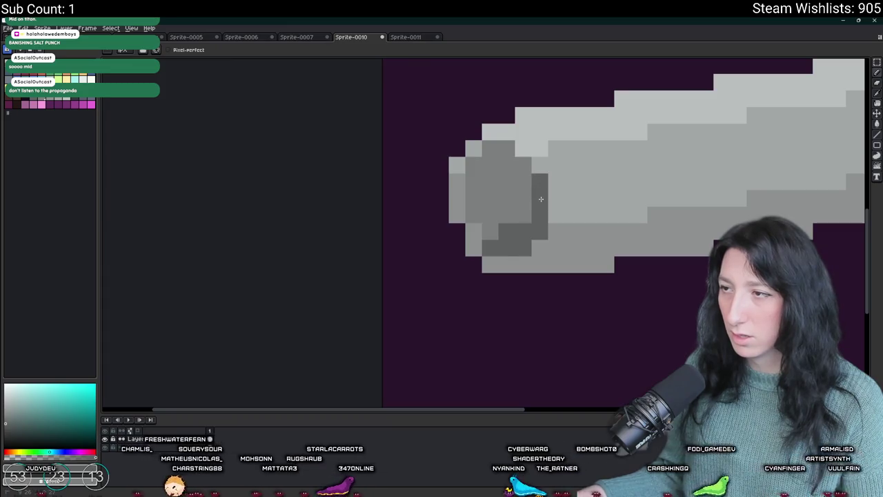
Hide the dark background layer and bring up export settings for WeaponHandle_World.png.
scroll(538, 260, "down", 3)
scroll(538, 261, "down", 2)
left_click_drag(538, 261, 480, 273)
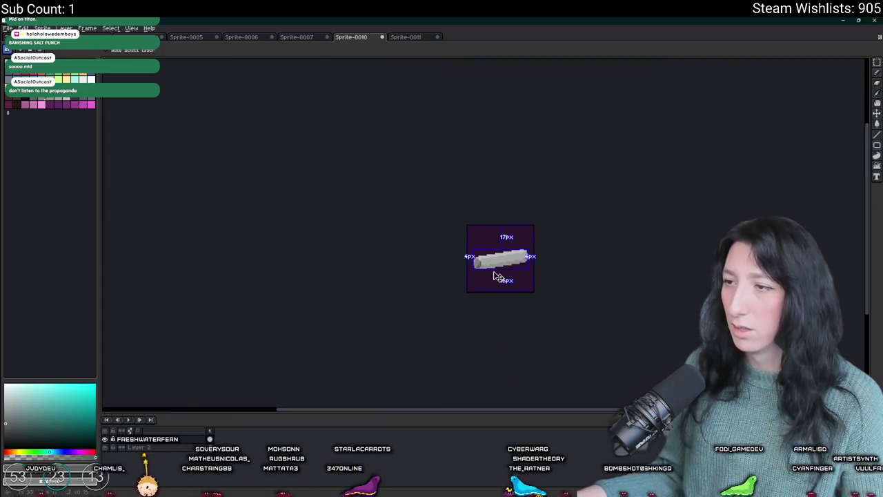
scroll(481, 273, "down", 1)
scroll(481, 273, "up", 3)
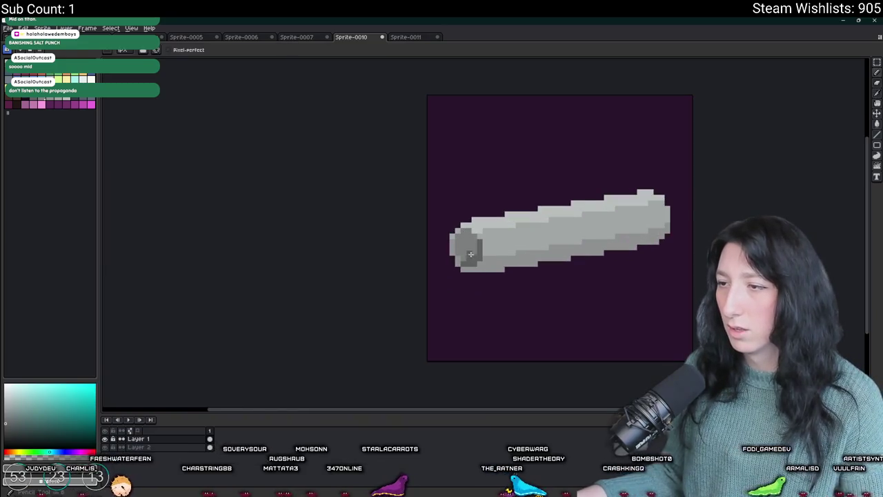
scroll(506, 276, "down", 4)
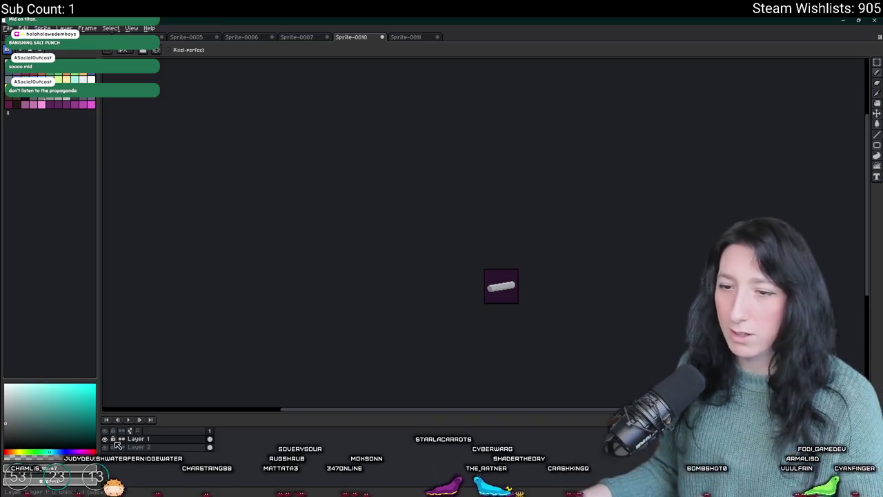
left_click(105, 447)
scroll(485, 301, "up", 2)
key("ctrl+alt+shift+s")
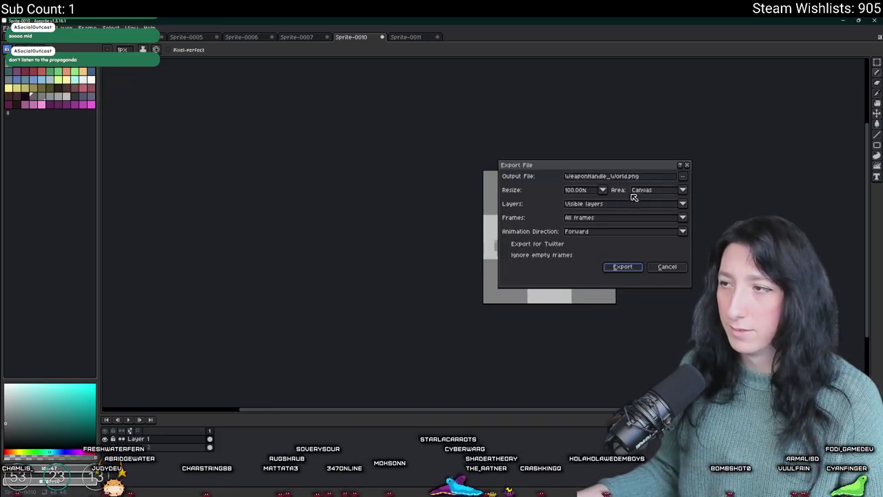
Export the tube as WeaponHandle_World.png and restore the dark background layer.
key("Return")
key("ctrl+z")
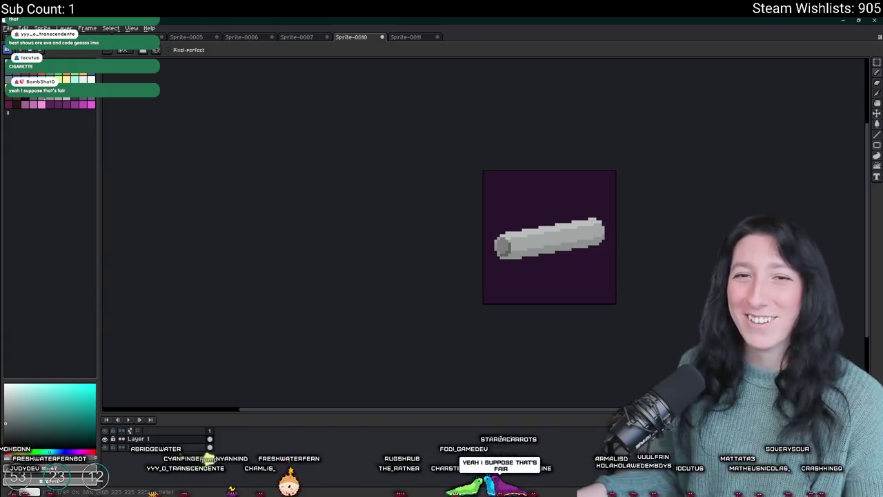
scroll(555, 231, "up", 2)
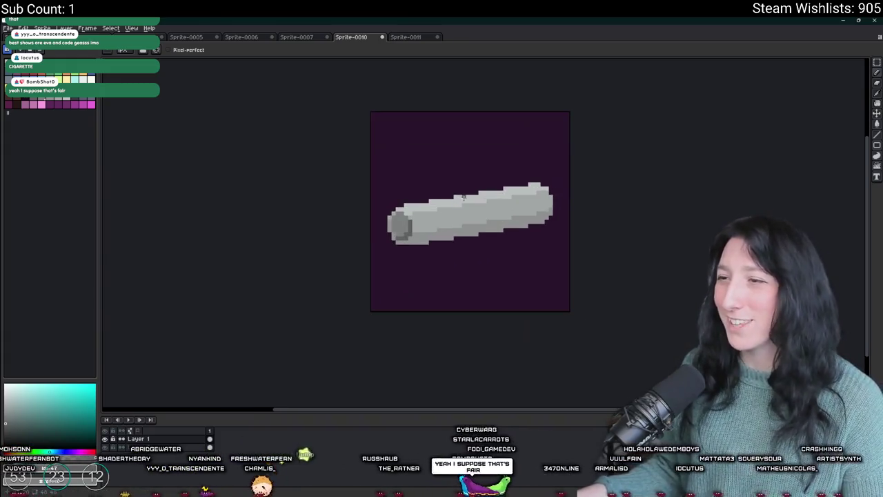
scroll(414, 220, "up", 1)
scroll(387, 214, "down", 2)
scroll(387, 213, "up", 3)
key("i")
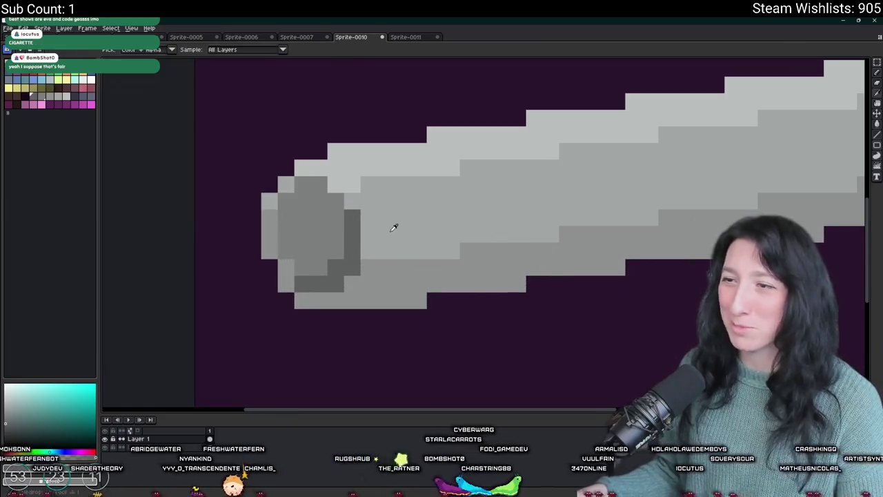
scroll(394, 227, "down", 2)
scroll(394, 227, "down", 1)
left_click_drag(416, 214, 359, 257)
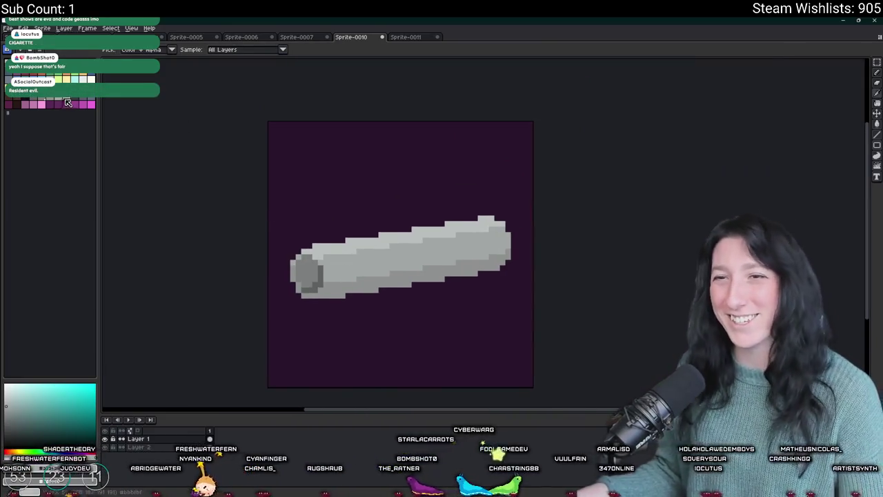
scroll(347, 239, "up", 3)
scroll(347, 240, "down", 3)
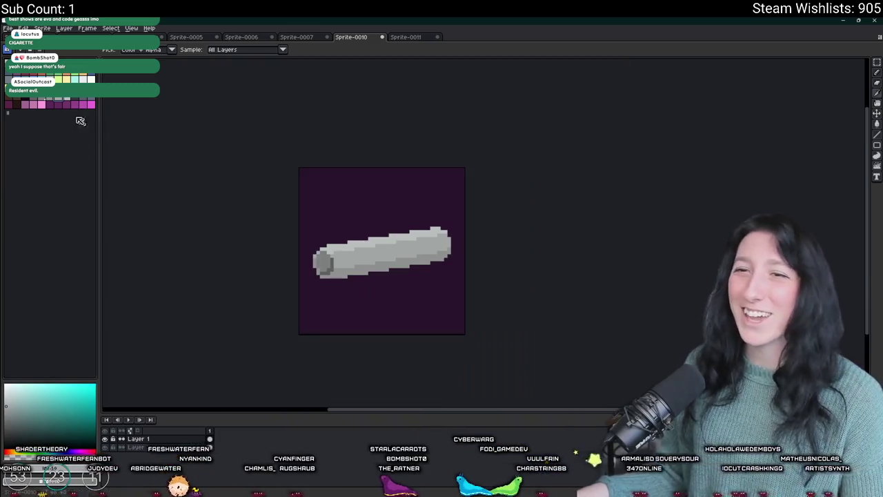
key("b")
scroll(365, 255, "up", 2)
scroll(364, 255, "up", 3)
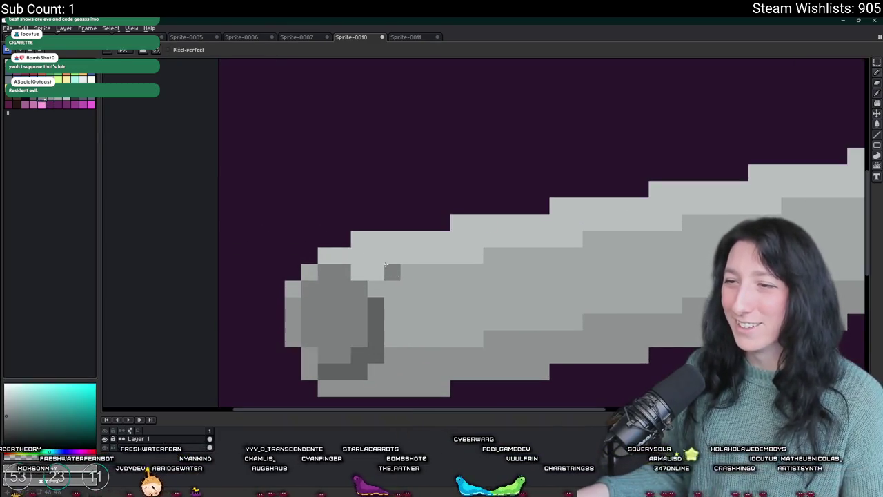
left_click(33, 98)
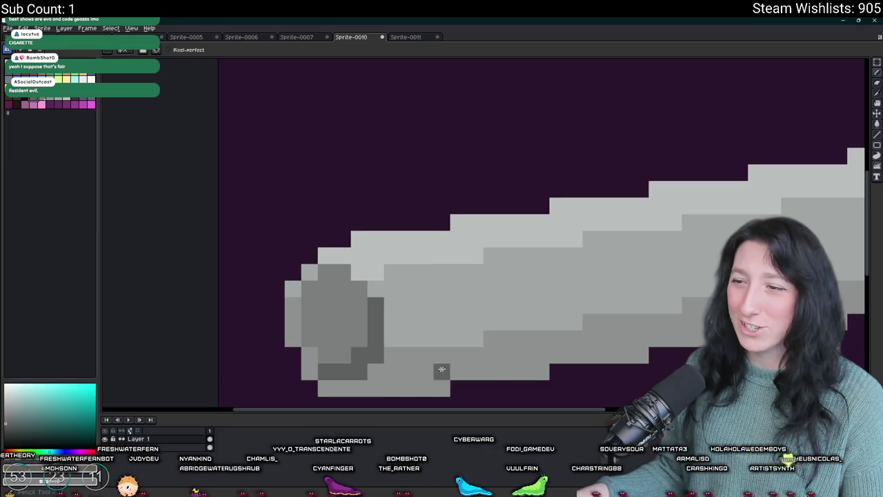
left_click(408, 371)
scroll(408, 365, "down", 3)
scroll(427, 304, "up", 2)
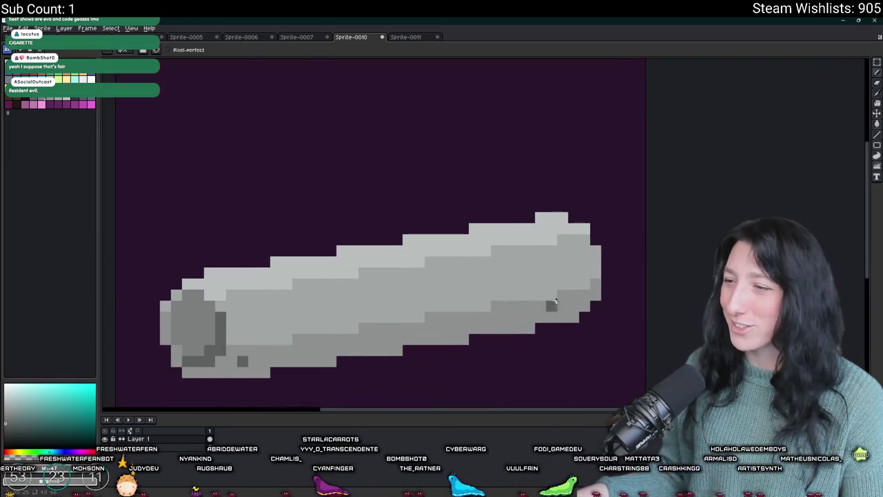
scroll(498, 325, "down", 5)
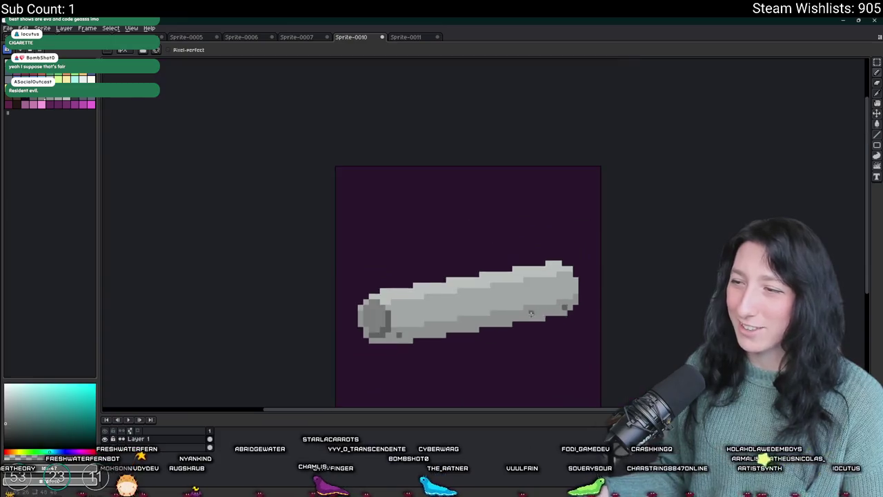
scroll(496, 323, "up", 4)
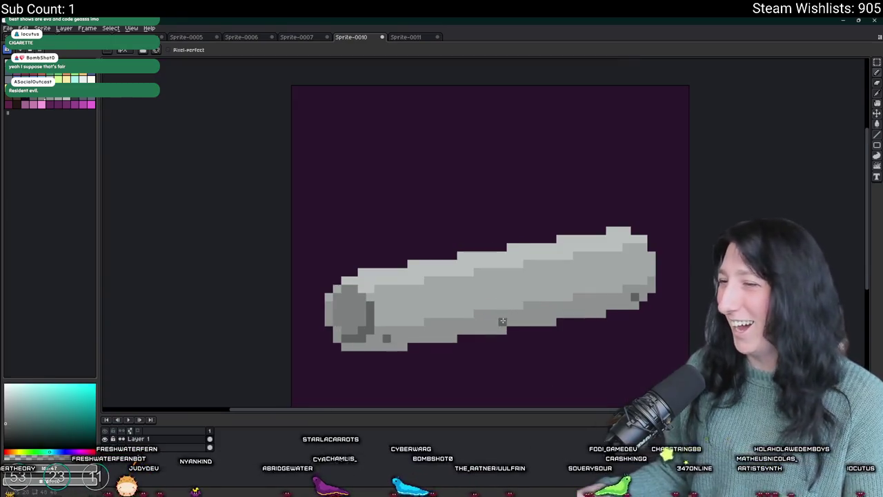
scroll(501, 321, "down", 4)
scroll(487, 331, "up", 3)
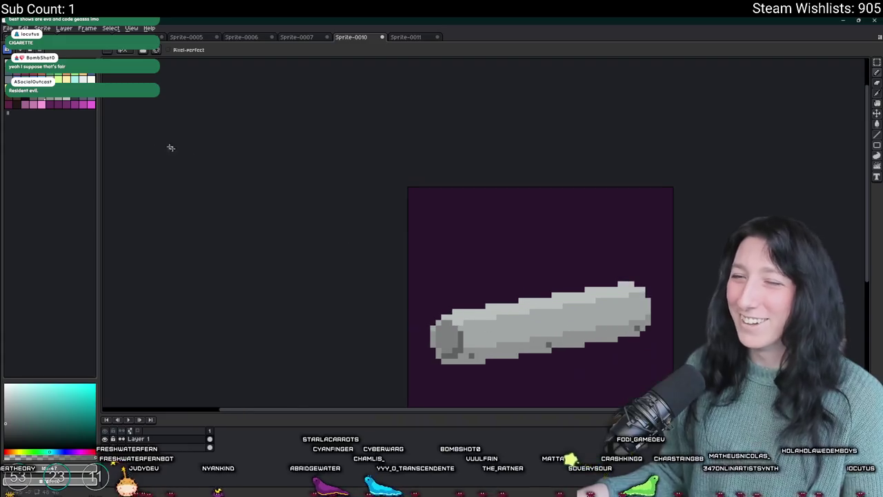
scroll(587, 379, "up", 1)
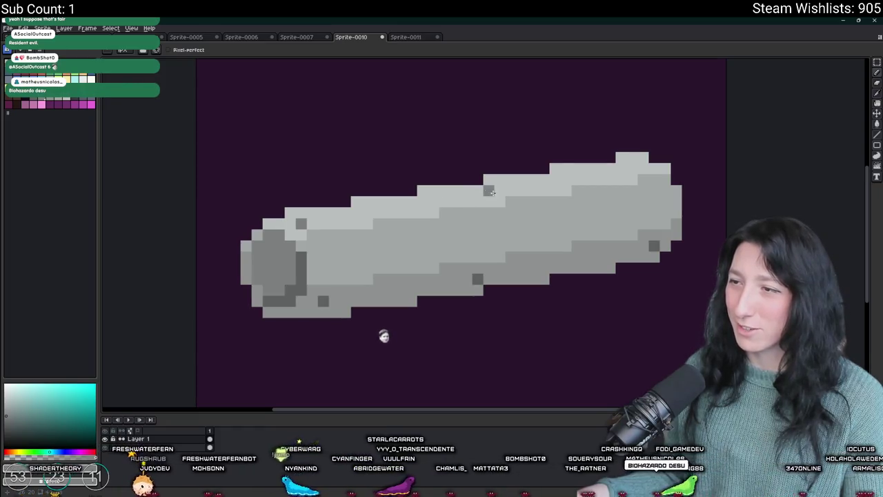
left_click(467, 201)
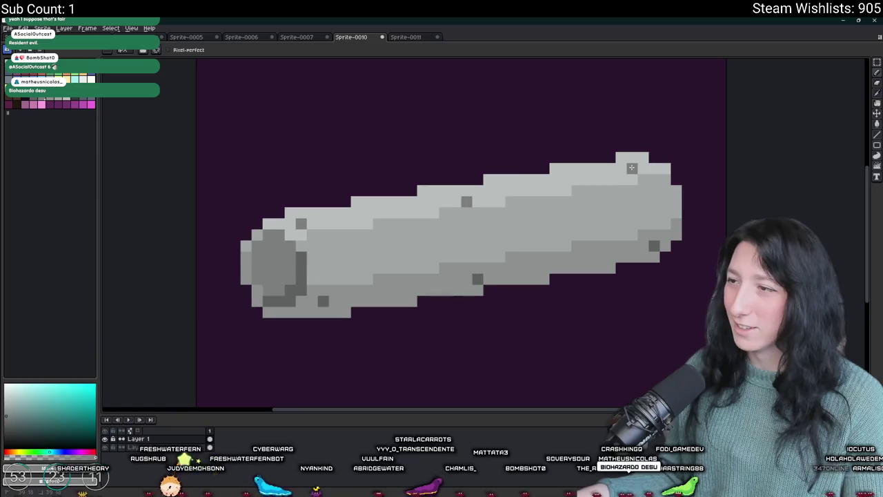
scroll(631, 167, "down", 6)
left_click_drag(666, 191, 621, 206)
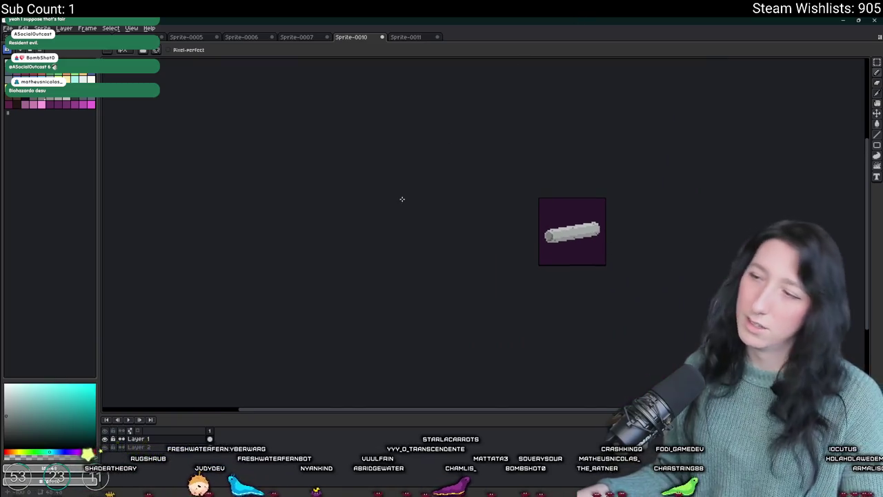
scroll(263, 177, "down", 1)
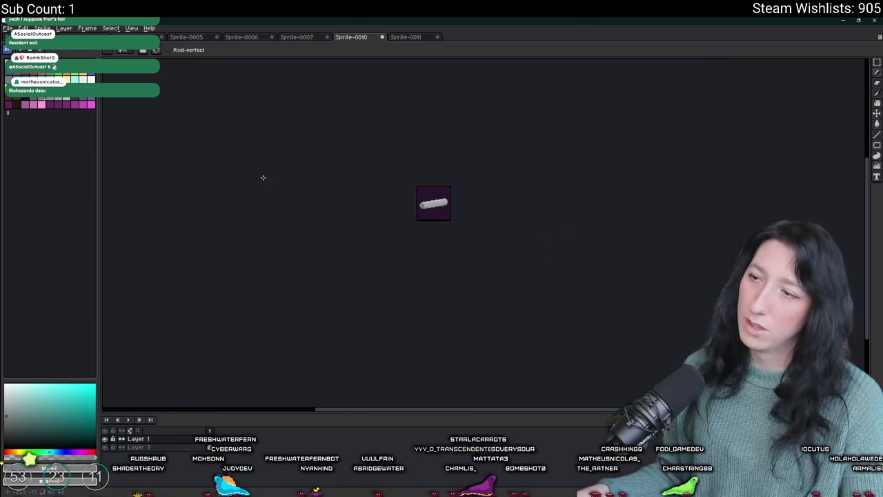
scroll(416, 215, "up", 2)
key("ctrl+alt+shift+s")
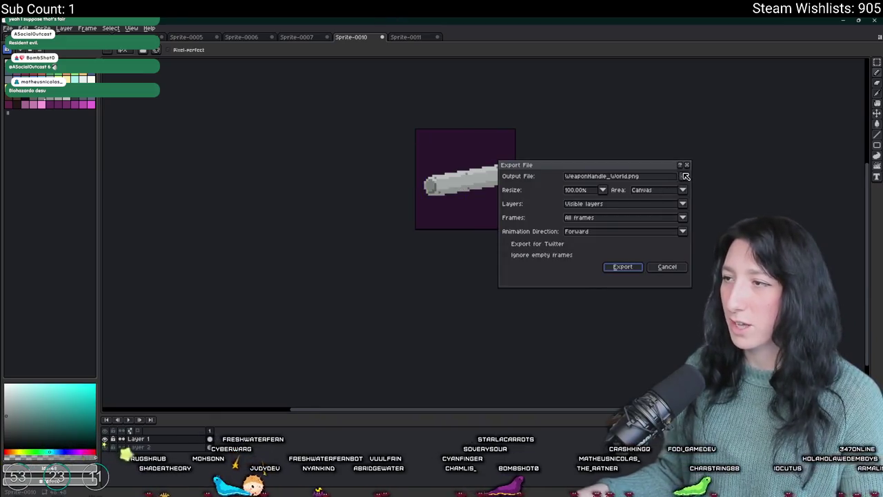
Look over the output file options, then cancel the export.
left_click(684, 176)
left_click(417, 242)
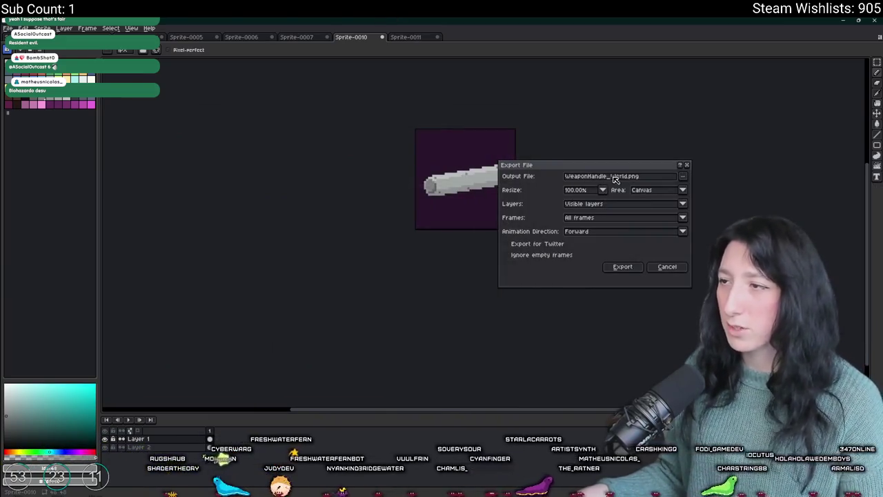
key("Return")
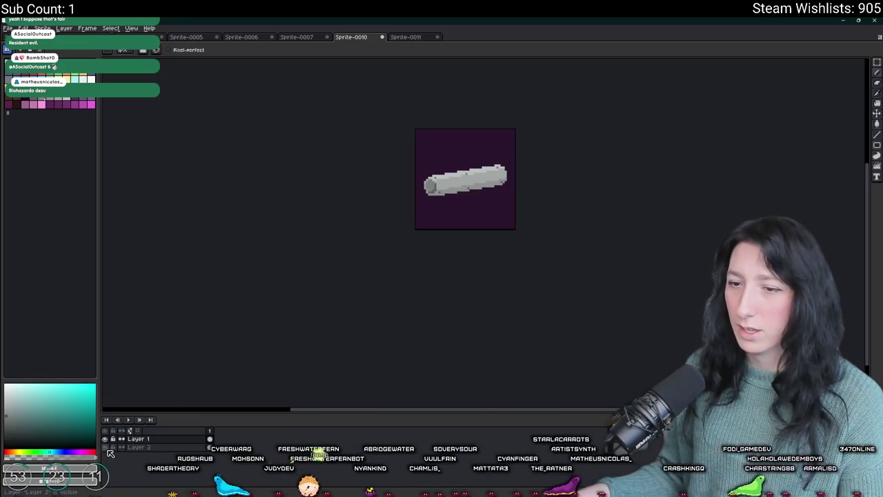
Hide the purple background layer and export the barrel as WeaponBarrel.png.
left_click(106, 447)
scroll(395, 246, "up", 1)
key("ctrl+e")
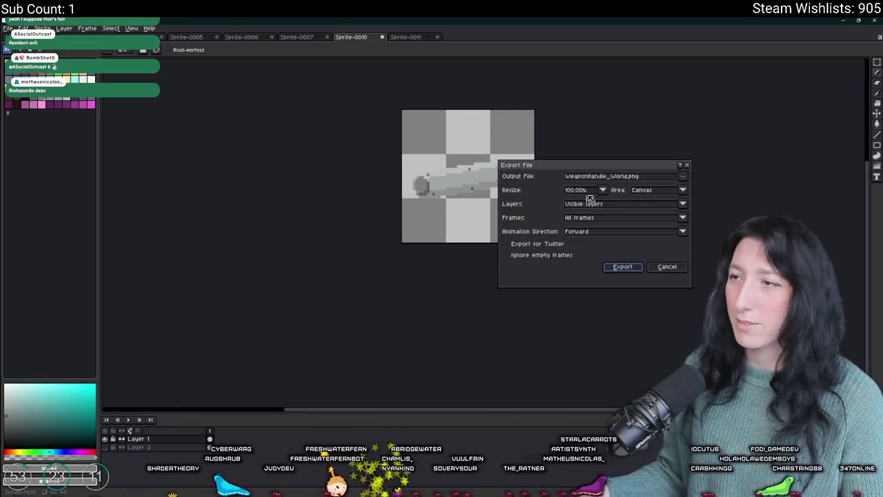
left_click_drag(625, 179, 566, 181)
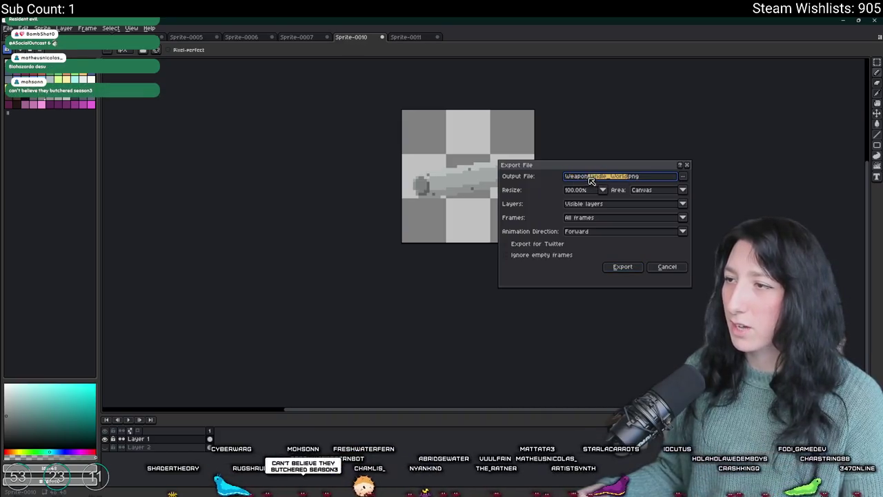
type("Barre")
key("Return")
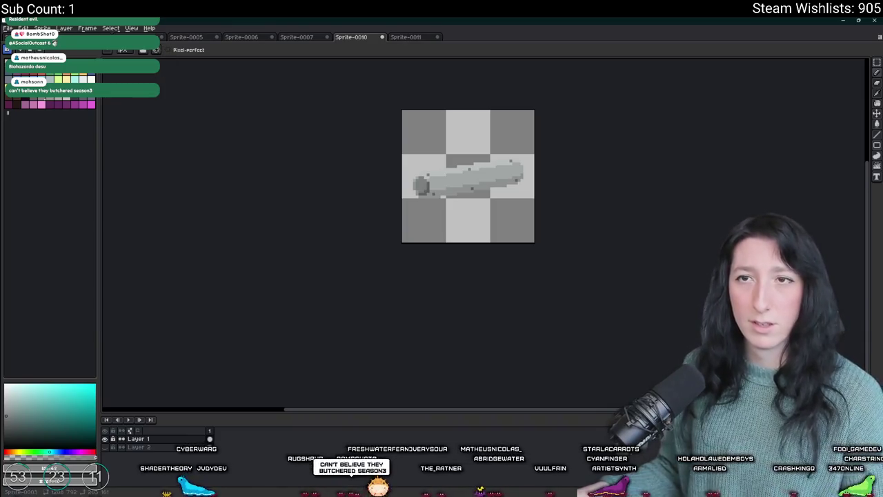
left_click(42, 27)
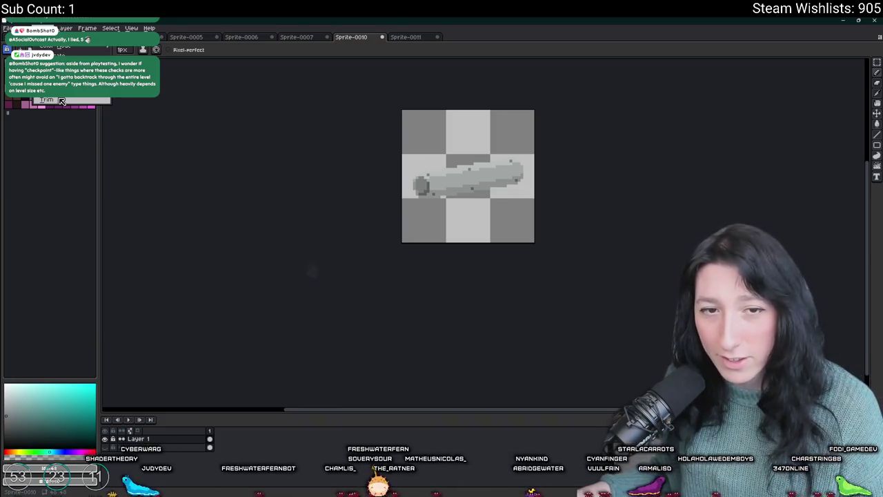
Trim the canvas tight around the barrel and open Sprite Size for the 40×15 sprite.
left_click(60, 100)
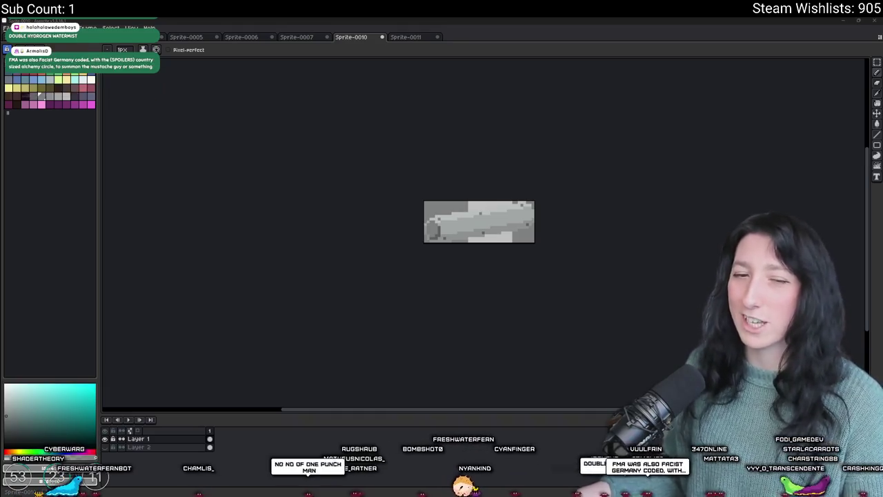
scroll(330, 257, "up", 1)
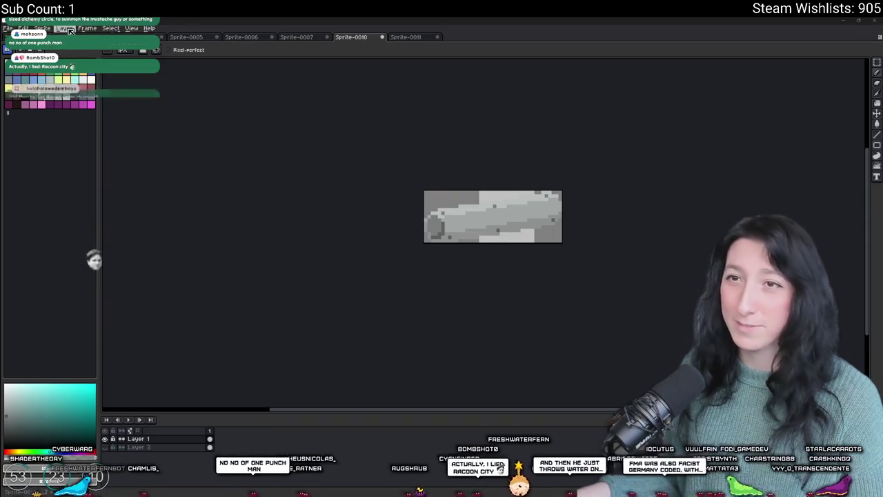
left_click(43, 28)
mouse_move(69, 45)
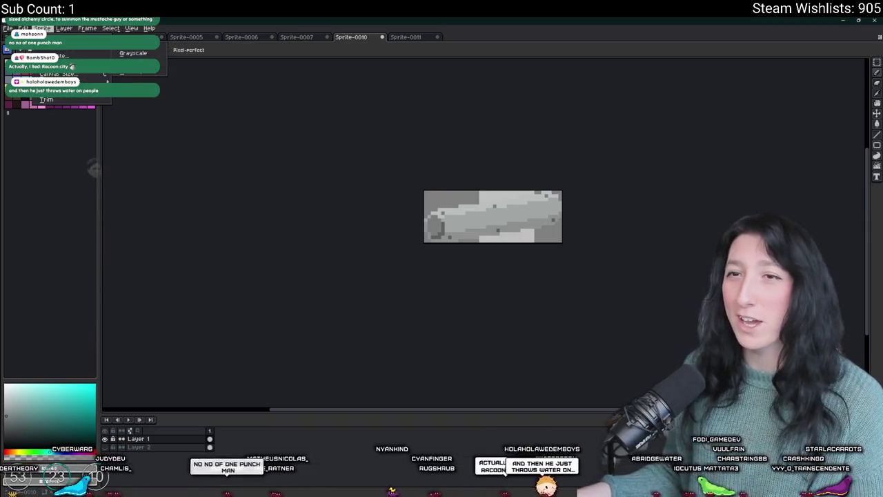
left_click(55, 64)
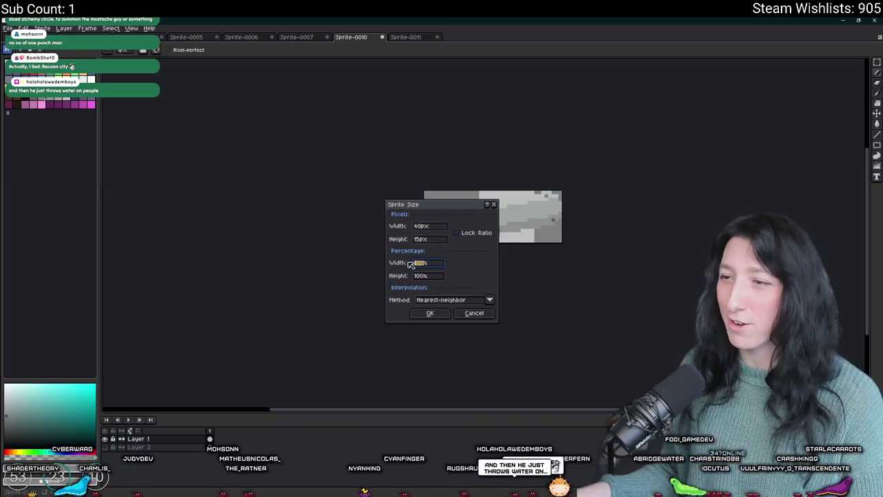
Apply the new sprite size, then undo to bring back the purple background colours.
key("Return")
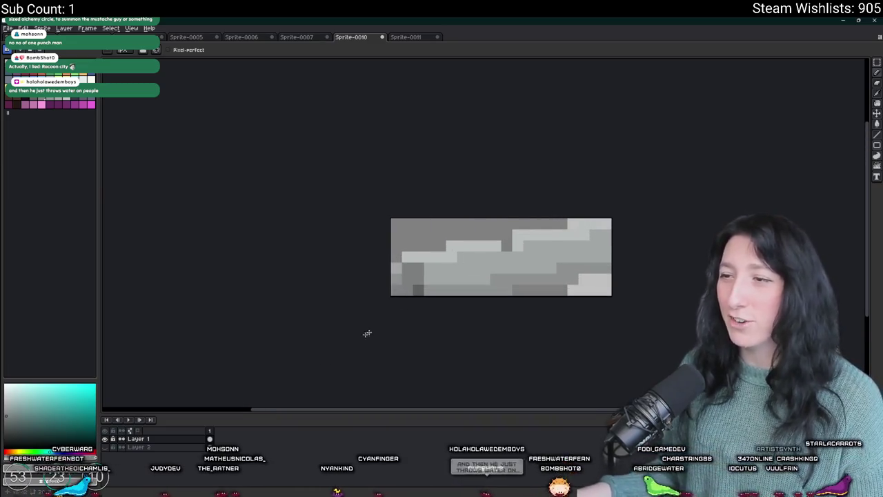
key("ctrl+z")
scroll(290, 317, "down", 3)
scroll(377, 299, "up", 4)
Pick colours from the sprite and touch up the barrel's pixels.
key("i")
key("b")
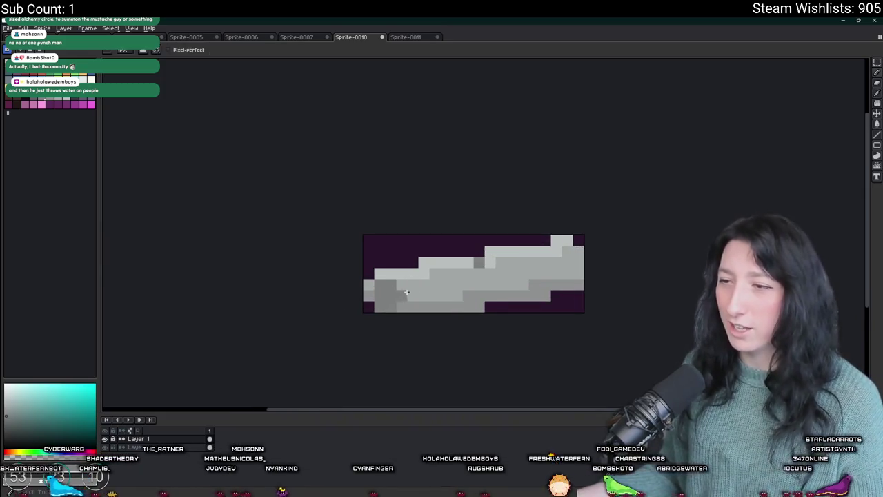
scroll(445, 258, "up", 1)
scroll(517, 252, "down", 3)
scroll(580, 257, "up", 1)
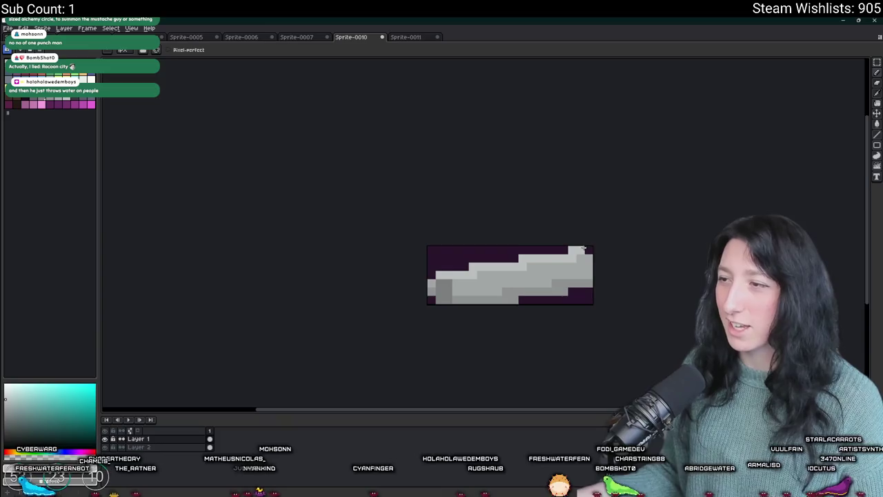
key("i")
scroll(580, 272, "down", 4)
scroll(571, 276, "up", 3)
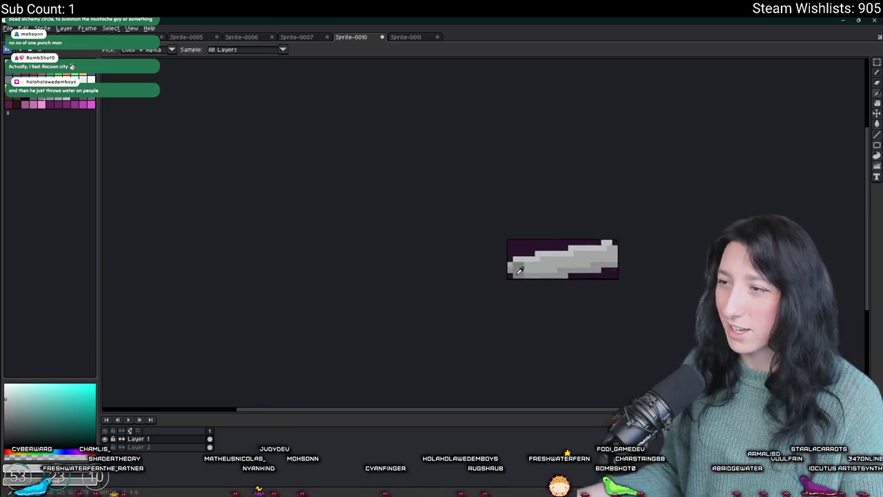
scroll(525, 265, "up", 1)
key("b")
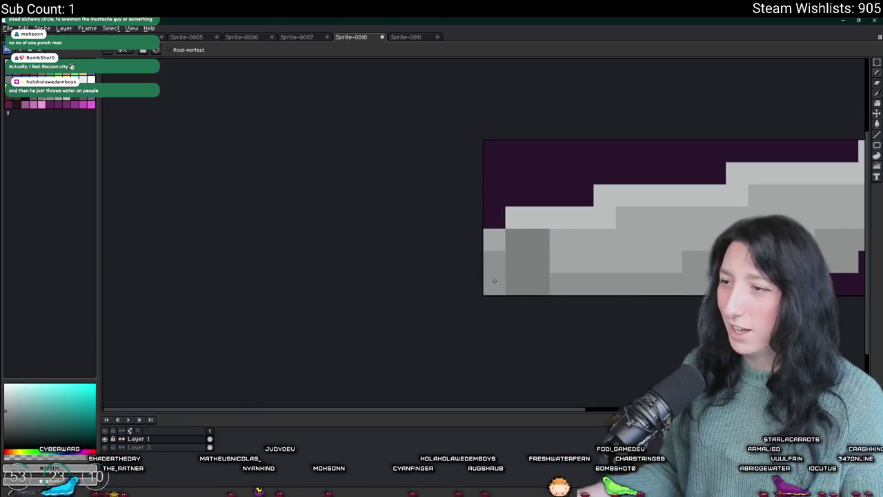
scroll(512, 284, "down", 3)
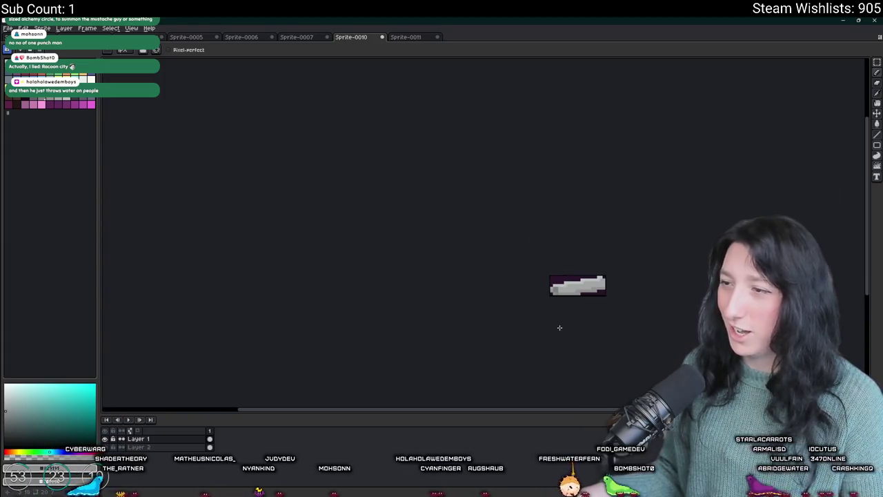
scroll(553, 291, "up", 2)
scroll(553, 290, "down", 3)
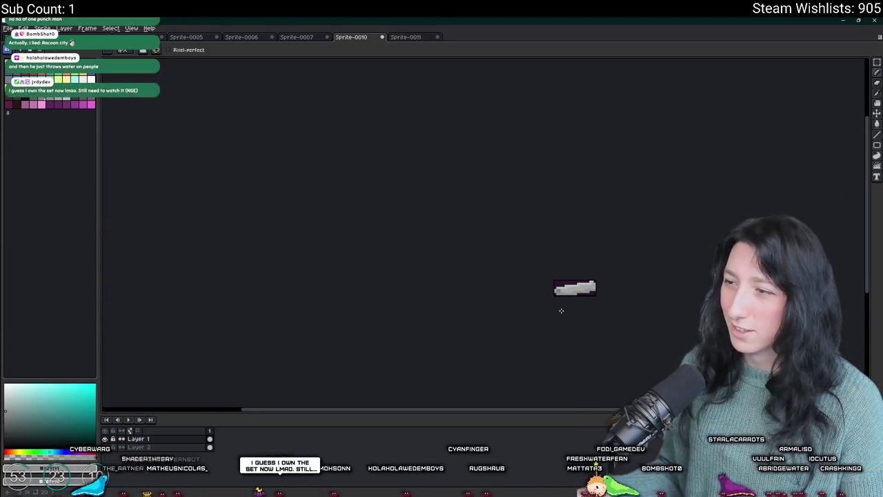
Open export settings for the barrel and select the WeaponBarrel part of the file name.
key("v")
key("b")
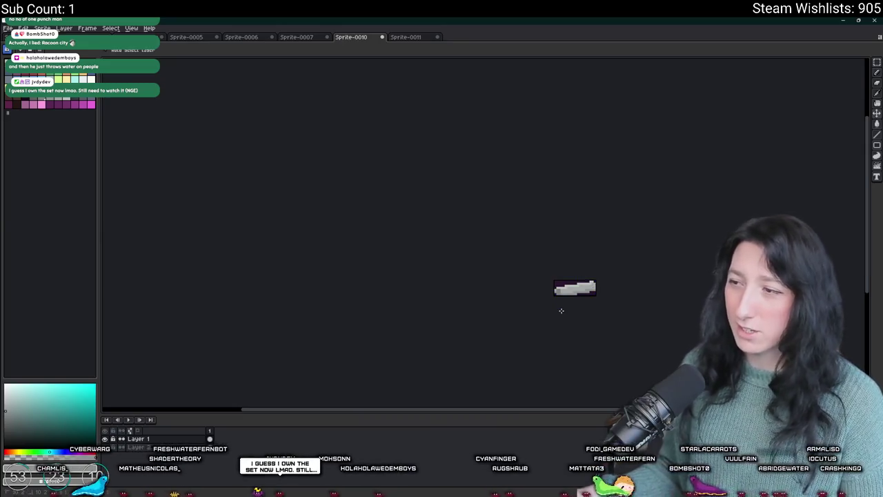
key("ctrl+alt+shift+s")
left_click_drag(608, 177, 524, 179)
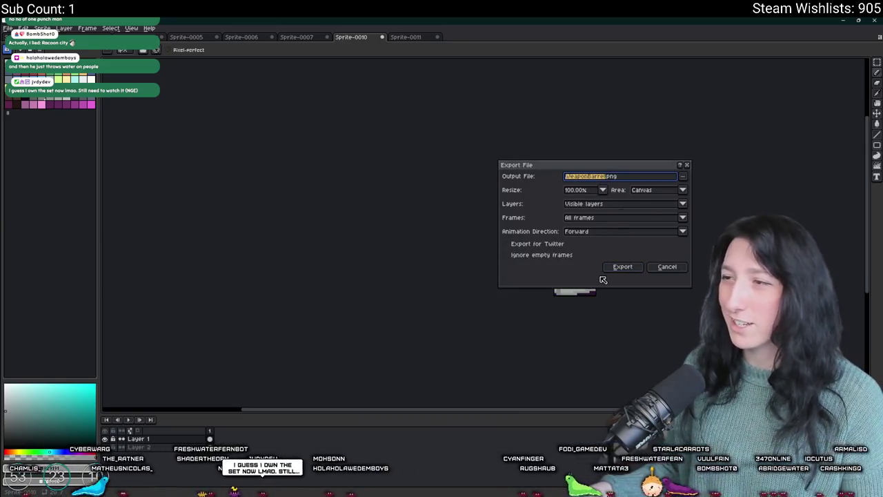
Rename the output to WeaponBarrel_World.png and export the barrel sprite.
left_click(610, 177)
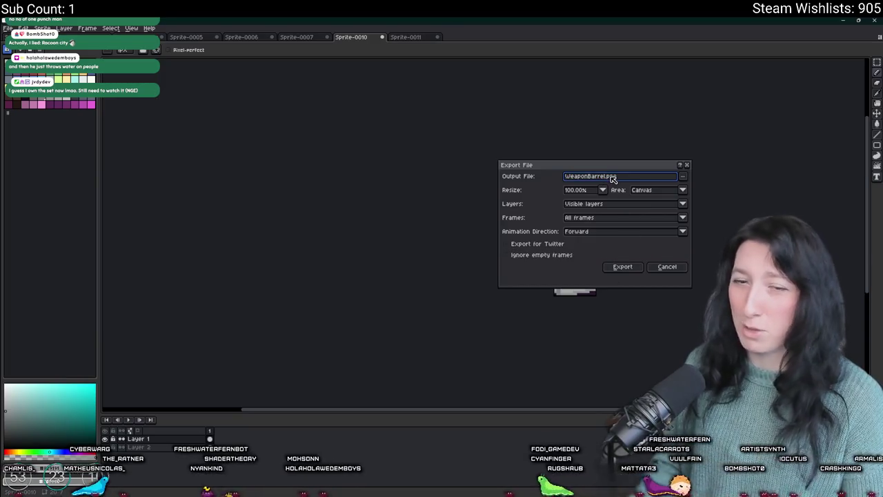
type("_1World")
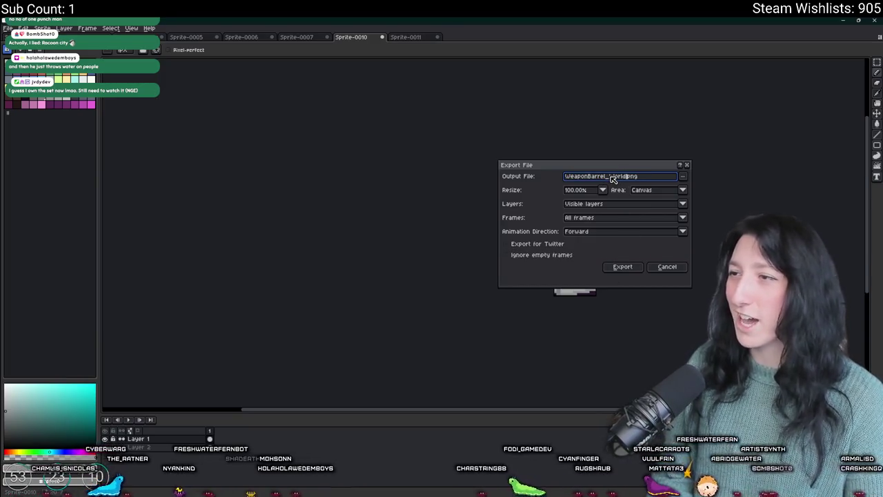
key("Return")
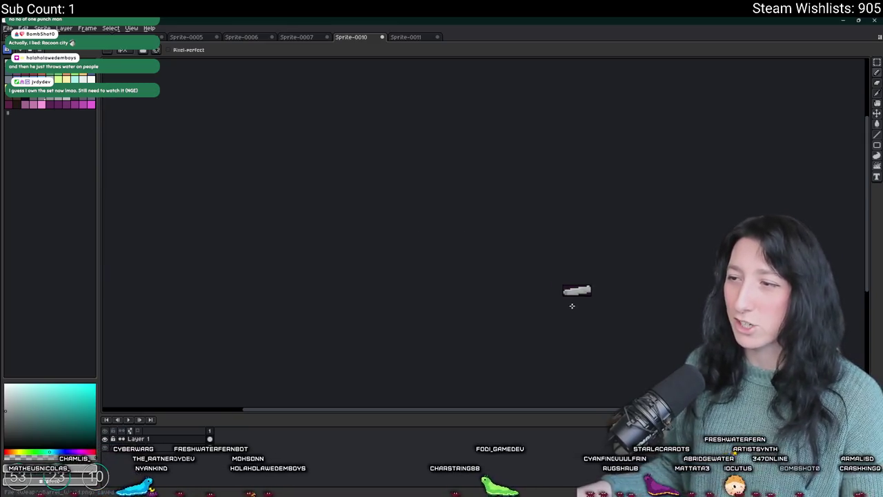
Reposition the barrel on the canvas and switch over to the GameMaker project.
key("v")
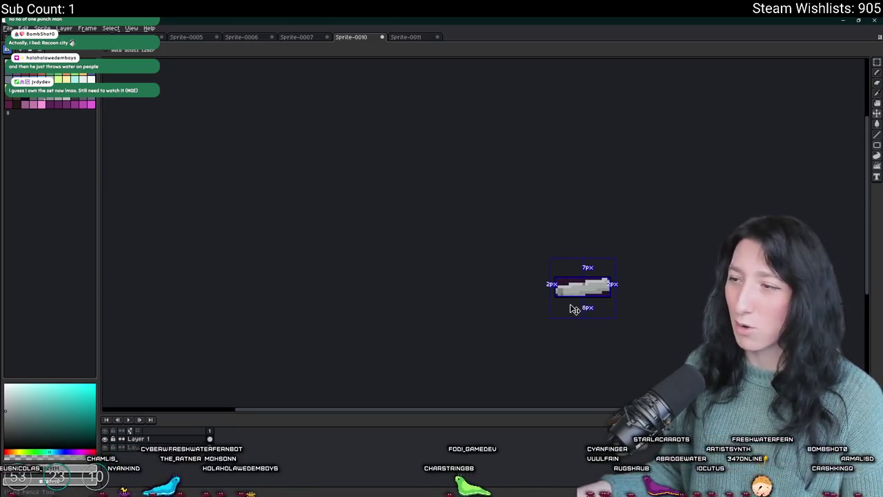
scroll(571, 305, "up", 3)
key("b")
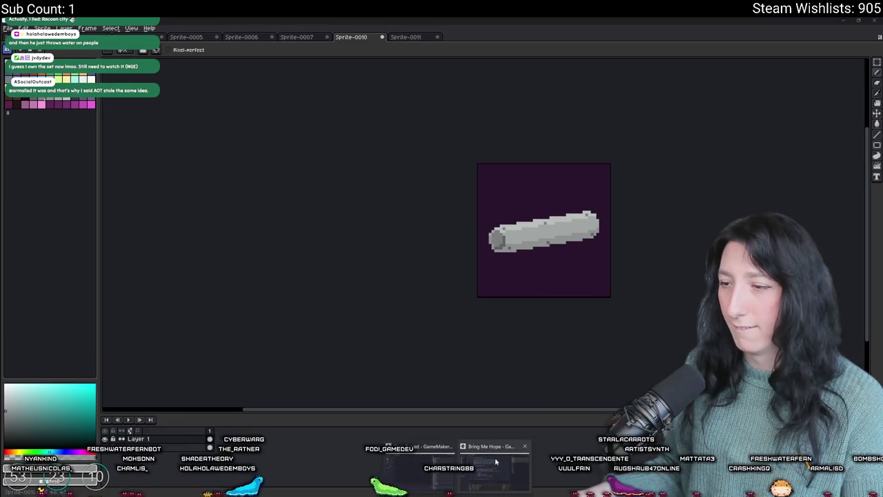
left_click(495, 460)
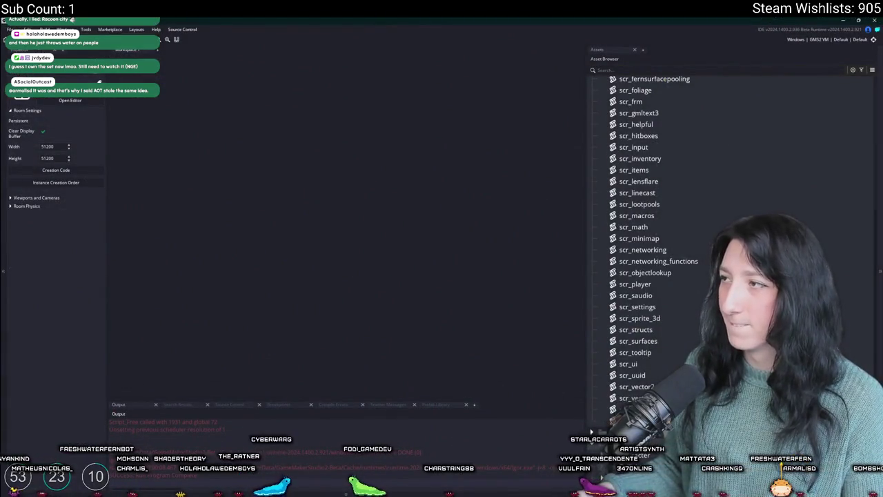
Scroll down the Asset Browser toward the Sprites folders.
scroll(875, 229, "down", 6)
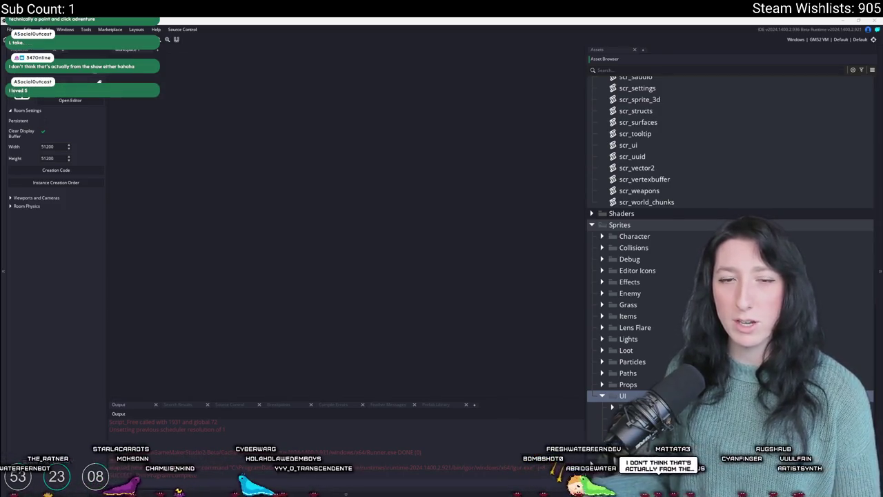
Expand the Items sprite folder in the Asset Browser.
left_click(196, 261)
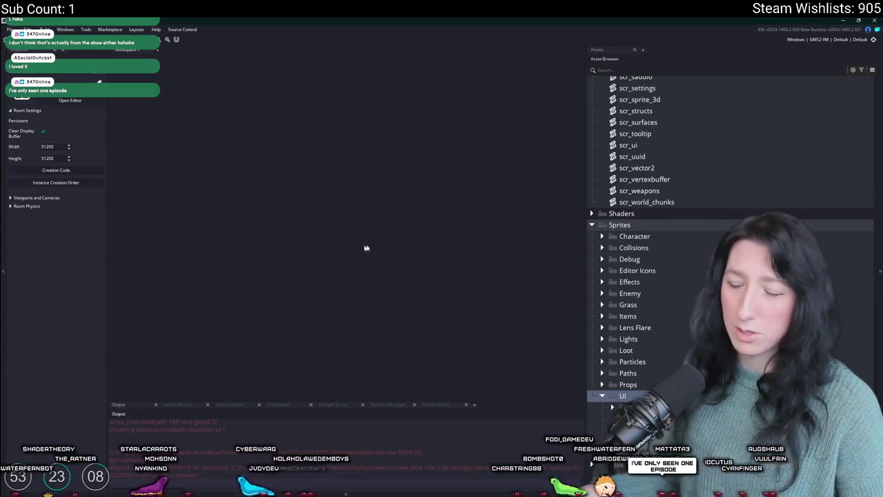
scroll(625, 396, "up", 2)
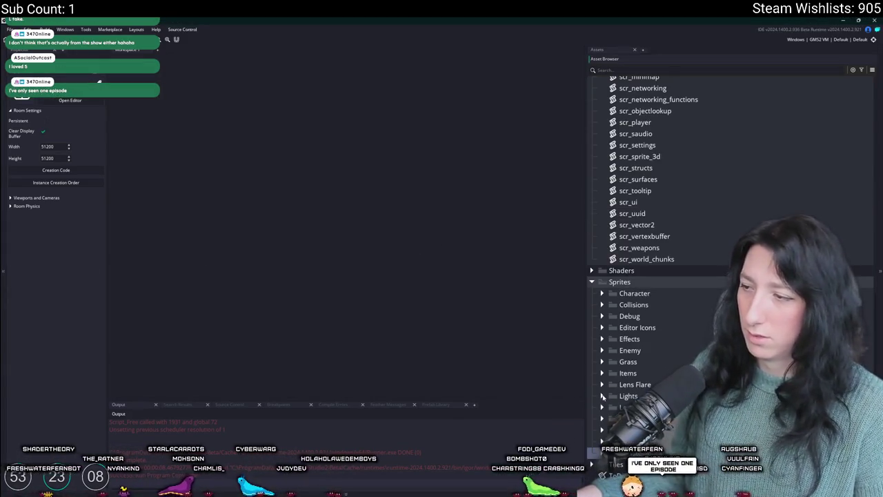
left_click(601, 373)
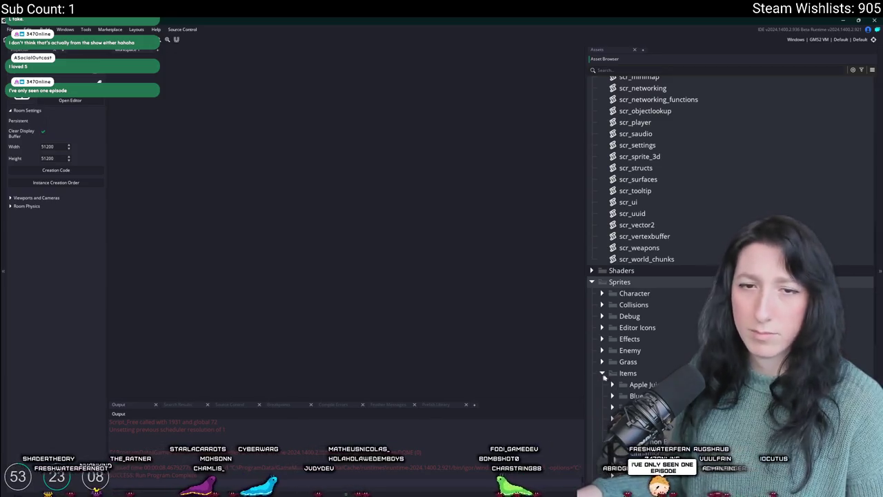
scroll(647, 375, "down", 2)
scroll(648, 374, "down", 2)
scroll(648, 369, "down", 2)
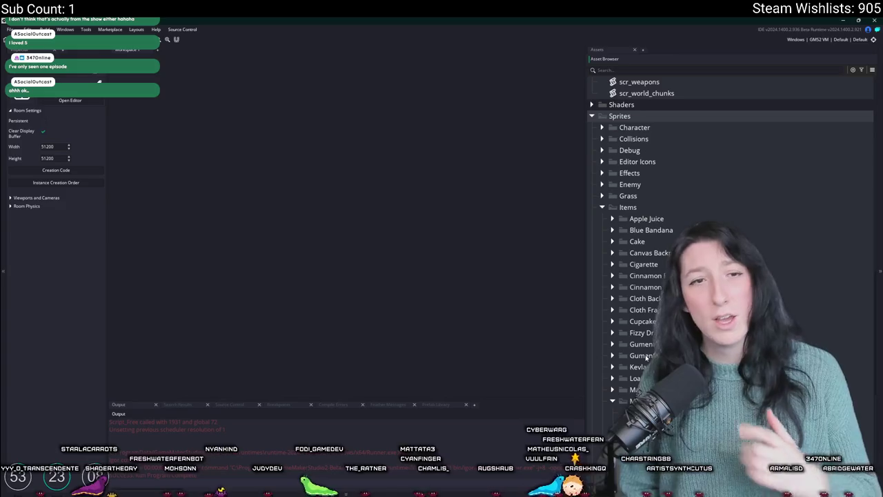
Close the prefab library panel, restore the Output log and collapse Macaron (Pink).
left_click(434, 404)
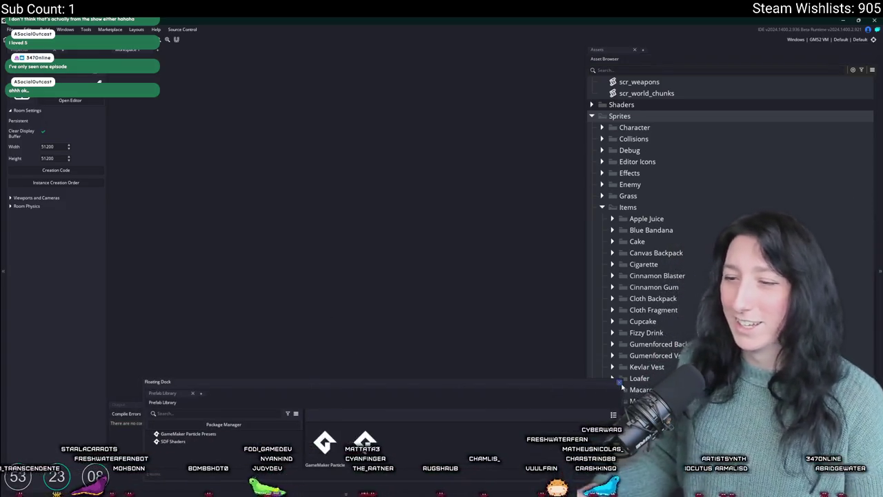
left_click(620, 384)
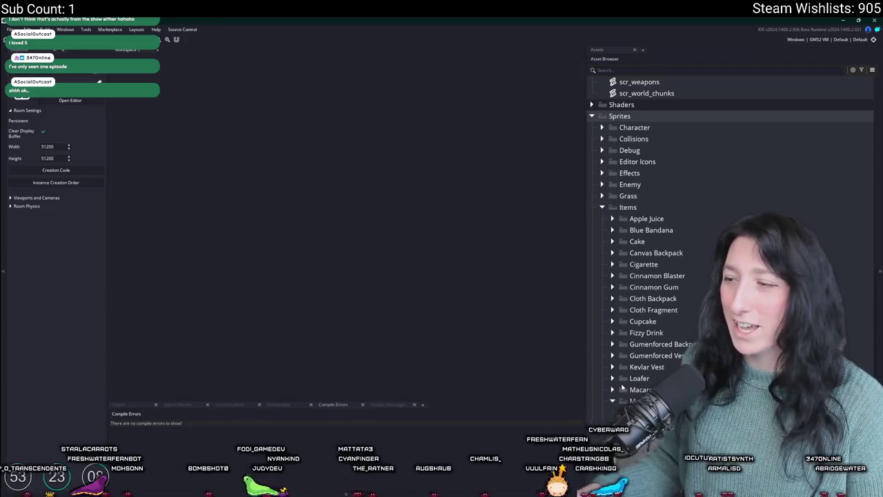
left_click(132, 406)
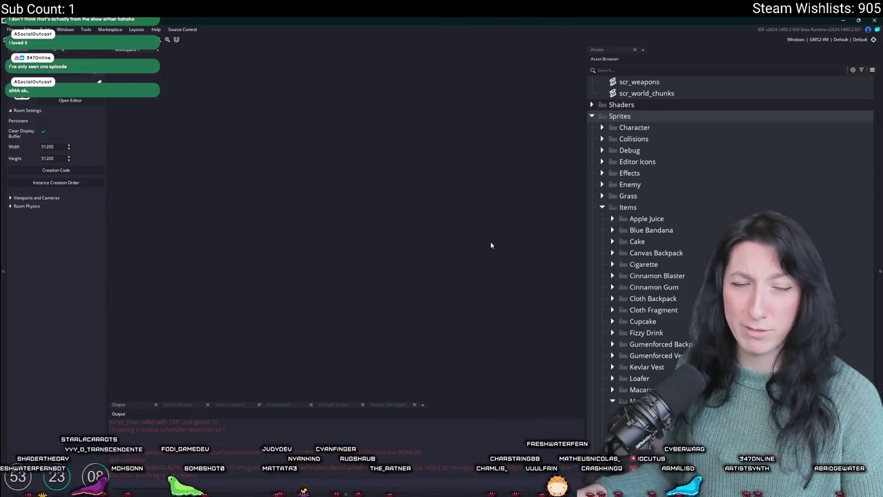
scroll(668, 286, "down", 2)
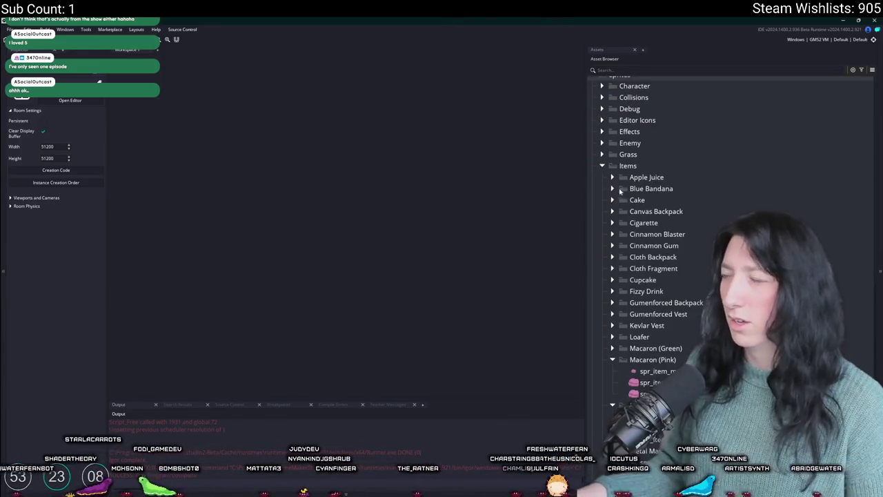
left_click(611, 359)
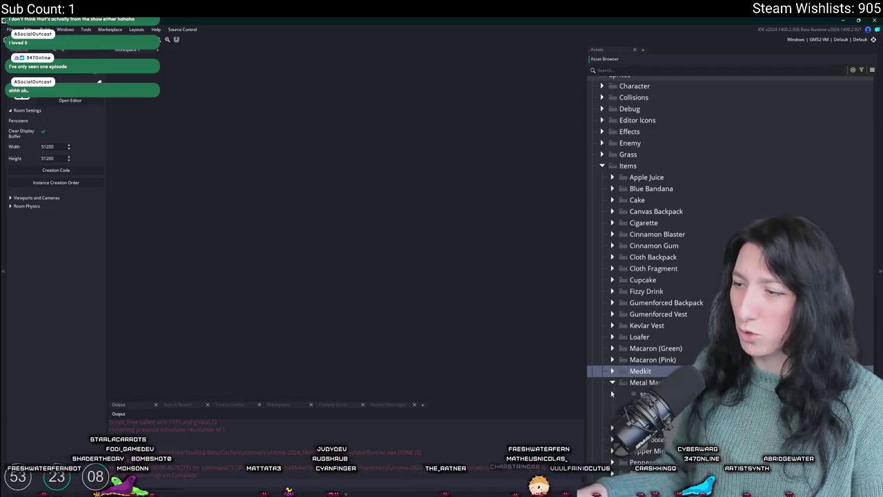
Create a new group named Metal Scrap inside the Items sprites.
right_click(610, 176)
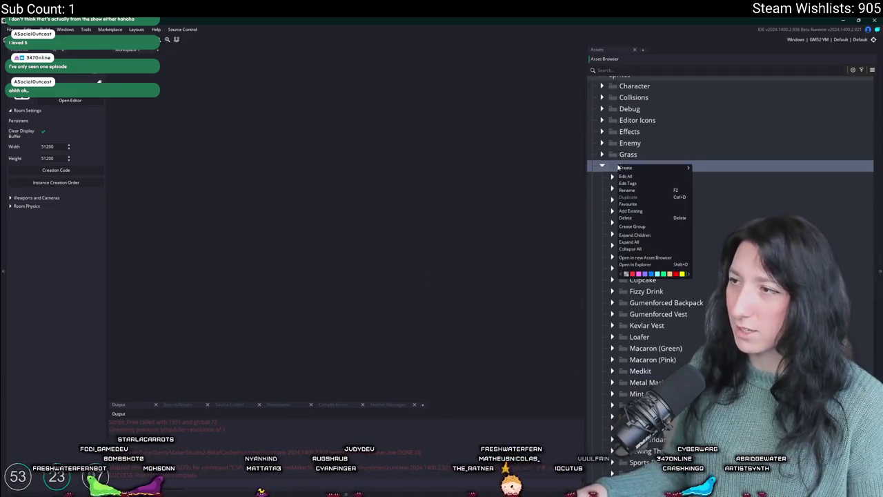
left_click(664, 228)
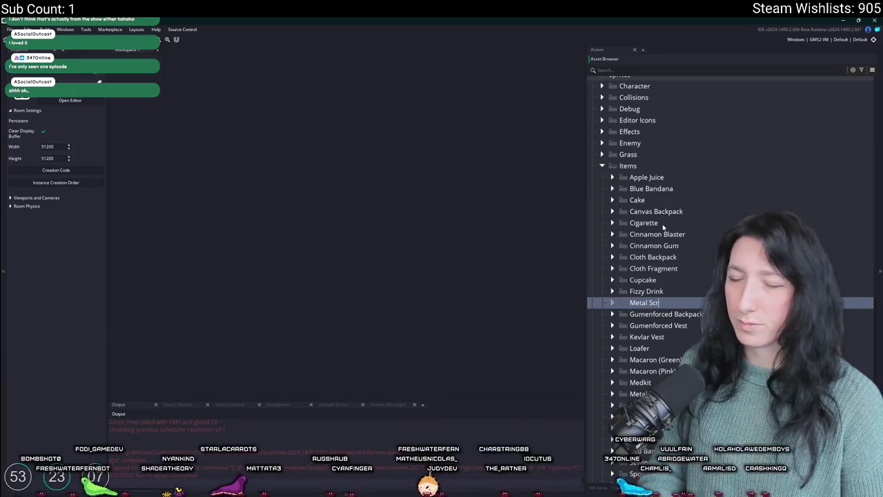
key("Return")
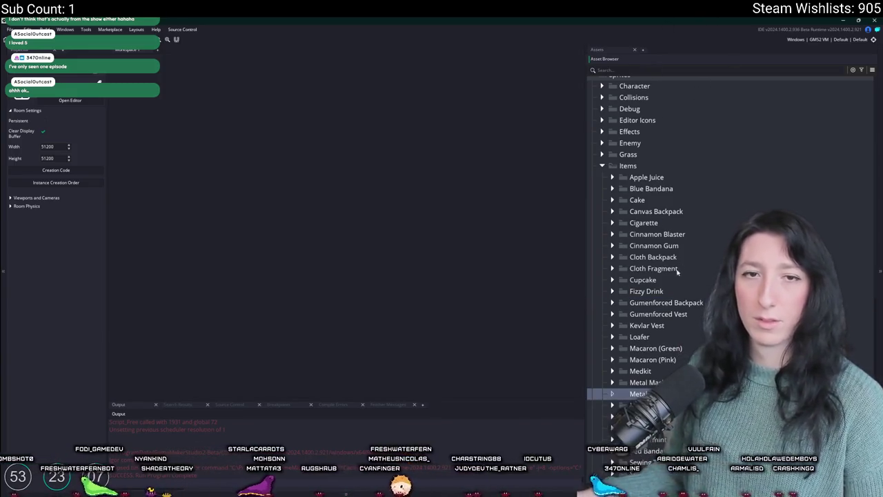
Move a sprite from Mint Gum into Metal Scrap and open spr_item_metalscrap for editing.
scroll(690, 256, "down", 1)
scroll(711, 279, "down", 1)
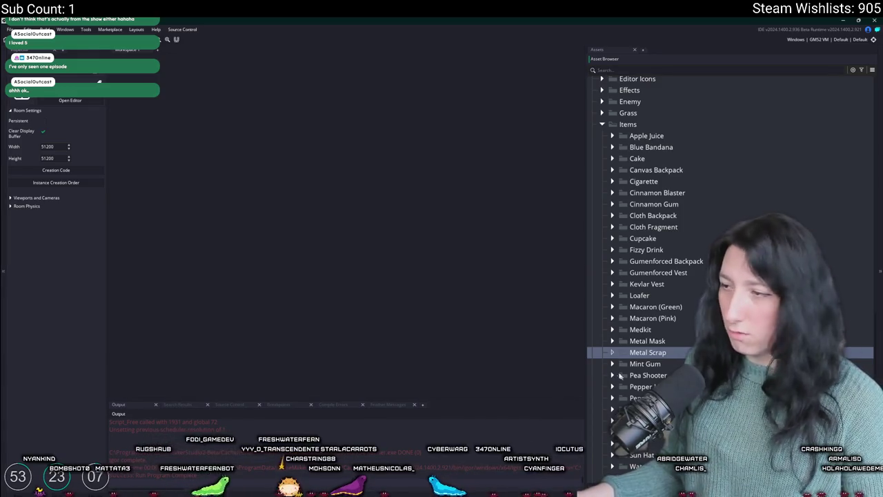
left_click(642, 363)
left_click(612, 364)
left_click(652, 375)
left_click_drag(638, 375, 652, 353)
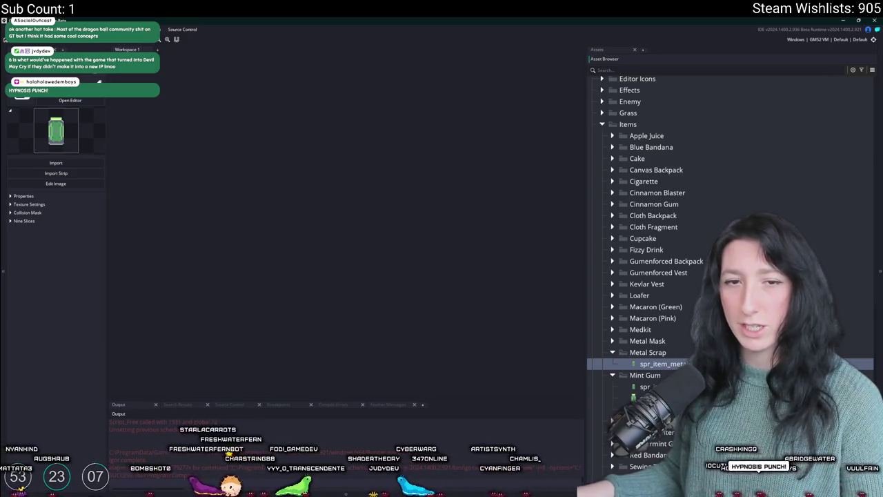
double_click(663, 364)
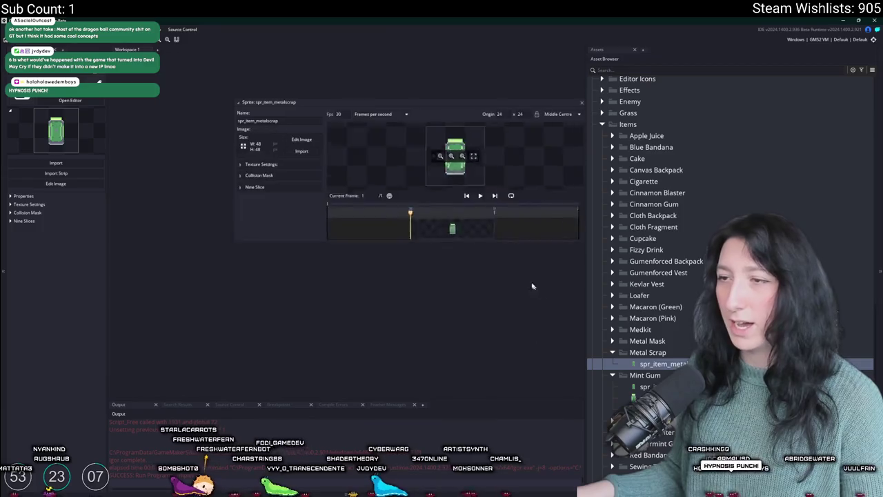
Start a sprite image import and browse UnknownSpaces > Art through the item images.
left_click(292, 151)
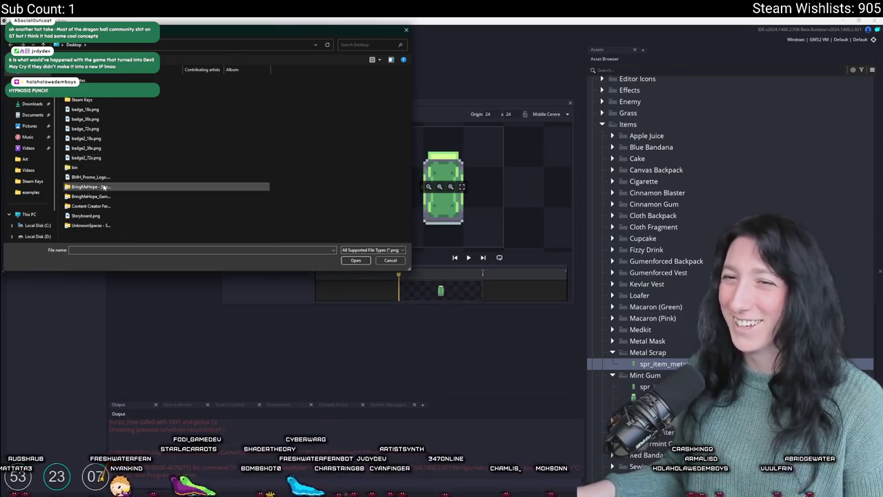
double_click(90, 225)
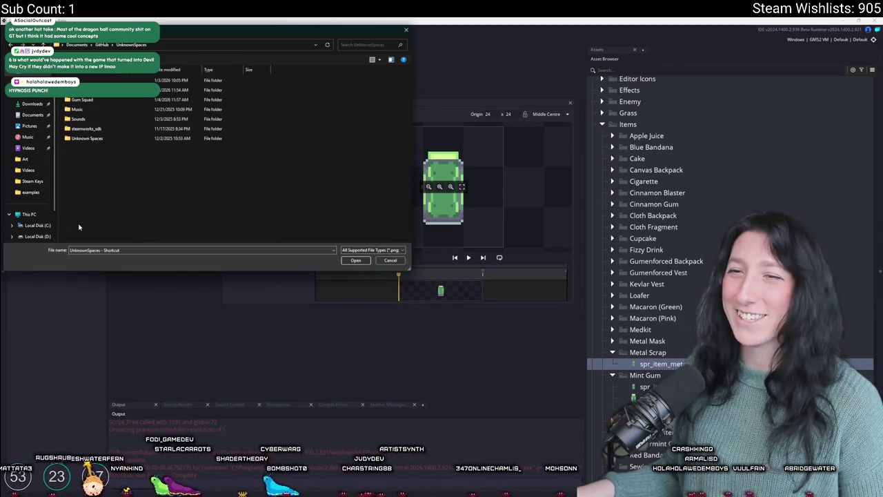
double_click(95, 90)
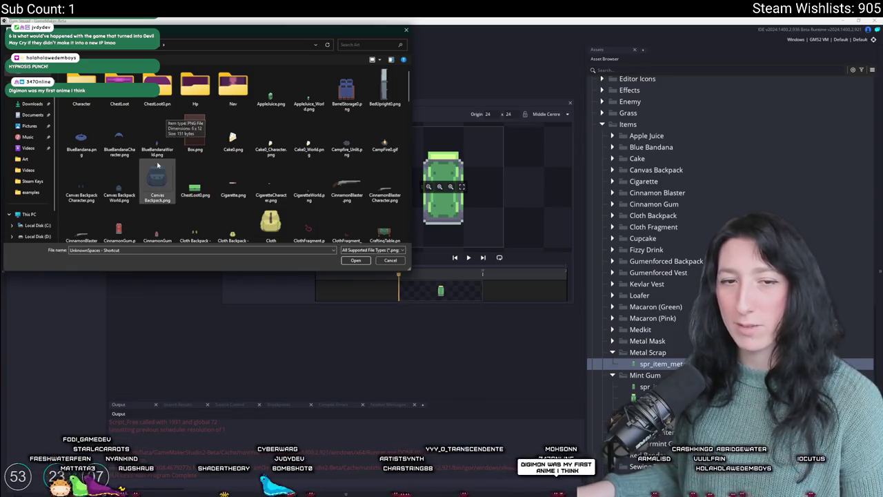
scroll(256, 144, "down", 3)
left_click(247, 145)
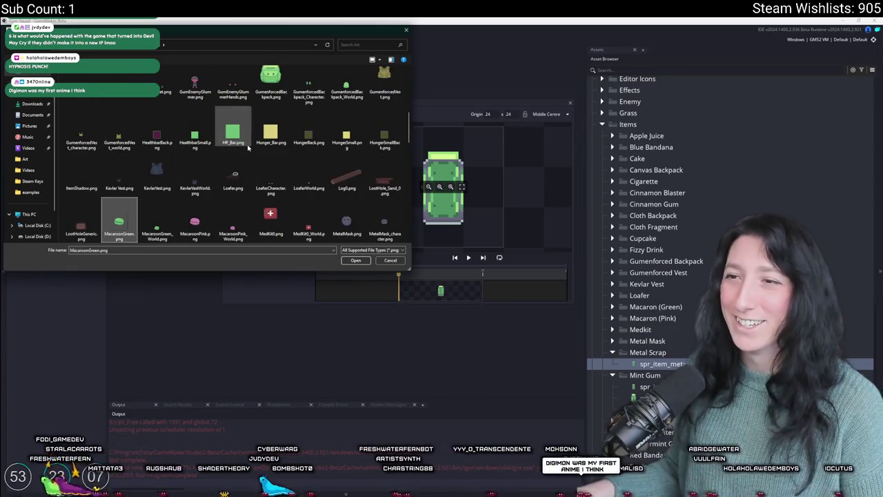
scroll(207, 207, "down", 2)
left_click(271, 178)
left_click(118, 134)
left_click(157, 134)
left_click(195, 134)
left_click(234, 135)
left_click(157, 135)
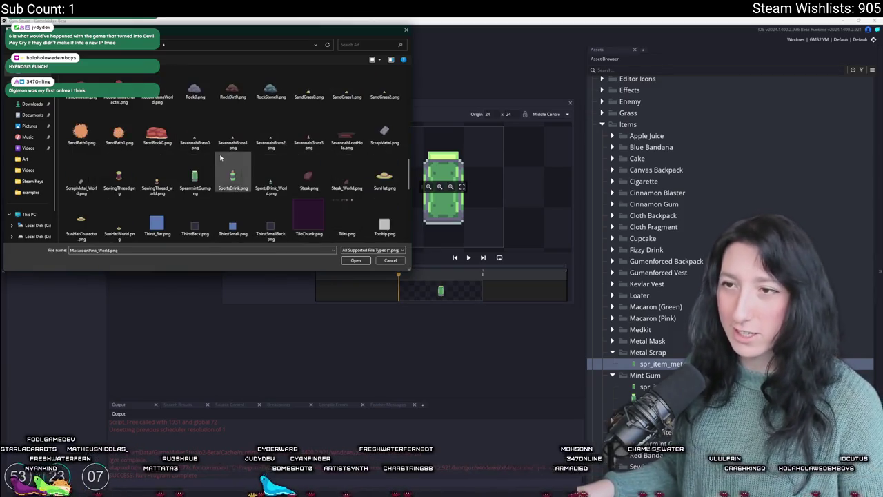
Import ScrapMetal.png as spr_item_metalscrap's image, then duplicate the sprite.
scroll(276, 173, "up", 5)
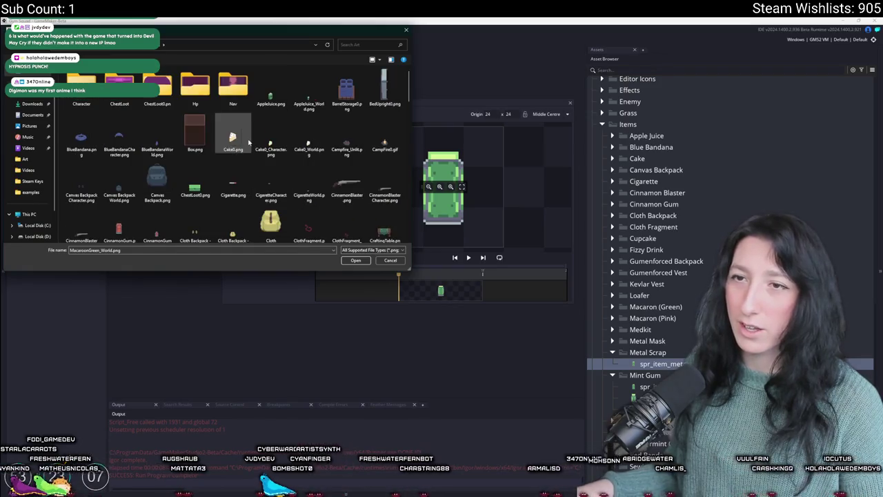
scroll(311, 222, "down", 5)
key("Right")
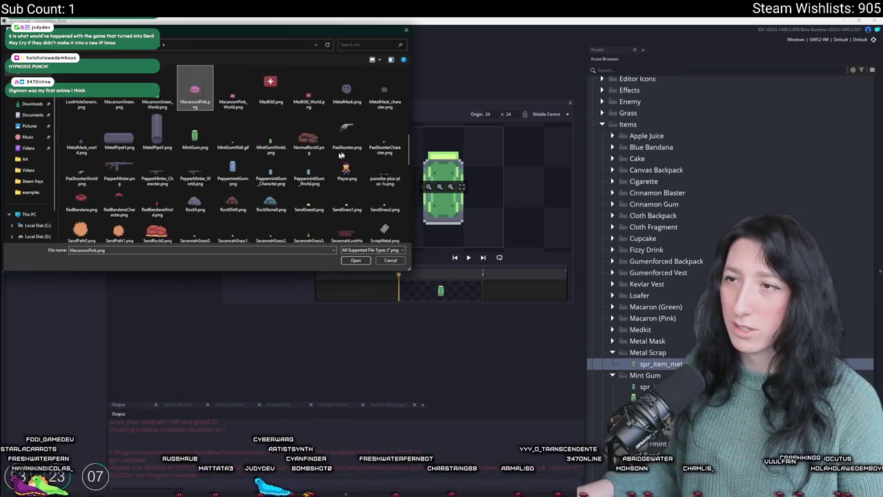
scroll(373, 107, "down", 5)
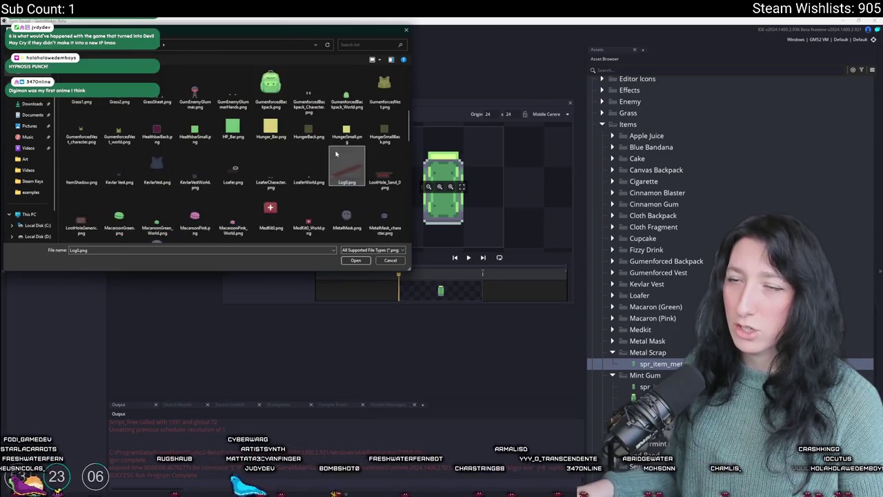
left_click(364, 116)
double_click(385, 110)
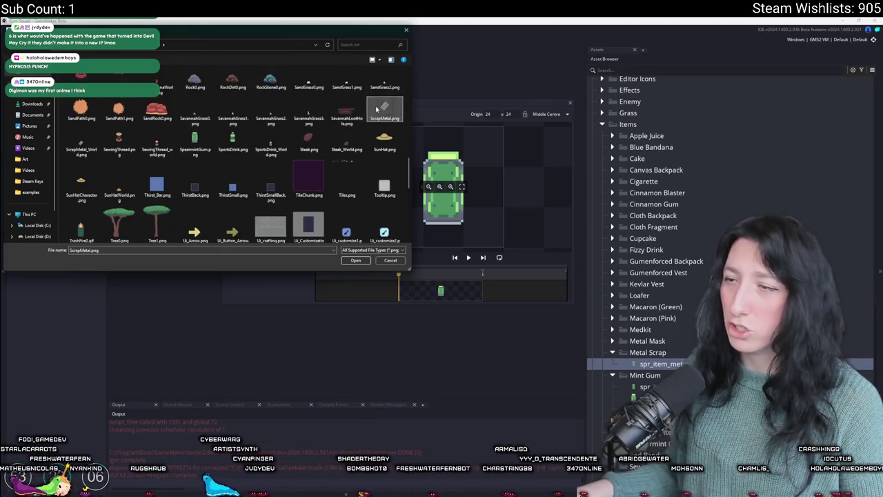
left_click_drag(433, 102, 414, 104)
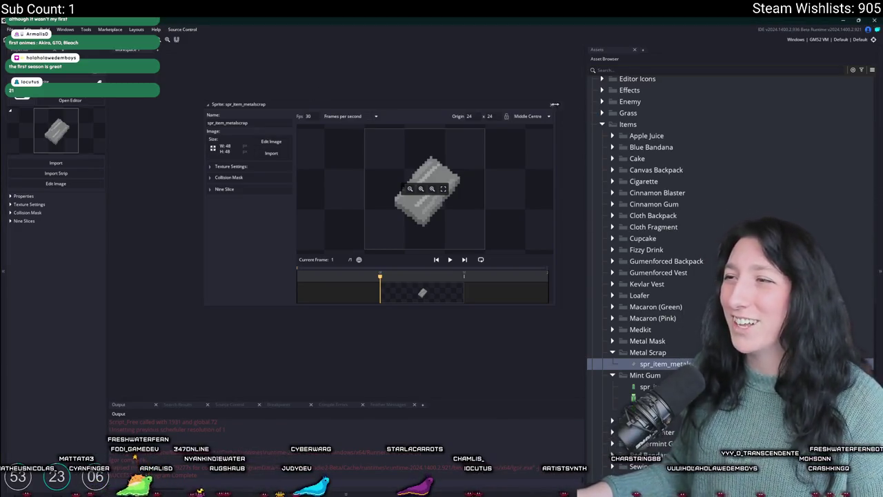
key("ctrl+d")
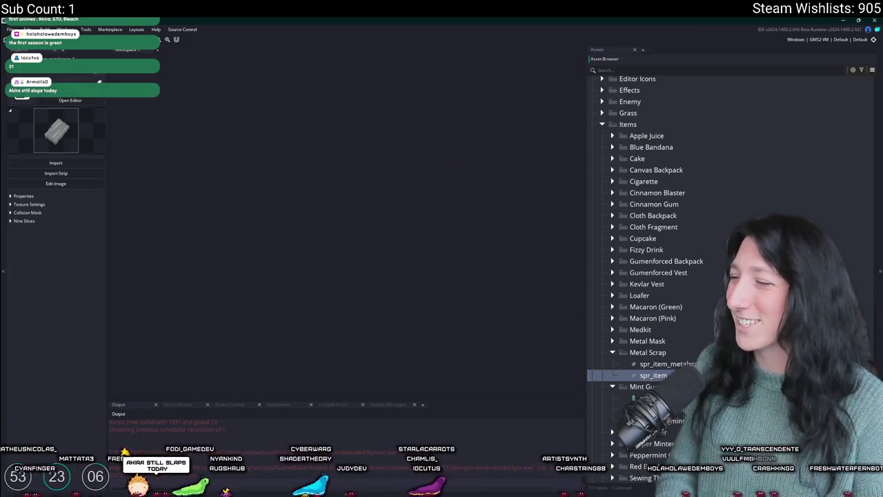
Import ScrapMetal_World.png into the duplicated metal scrap world sprite, accepting the import warning.
key("Return")
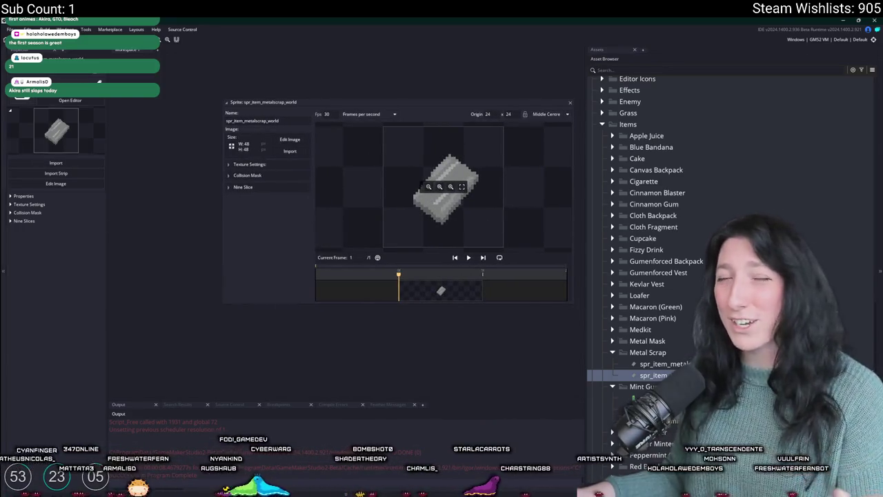
left_click(289, 151)
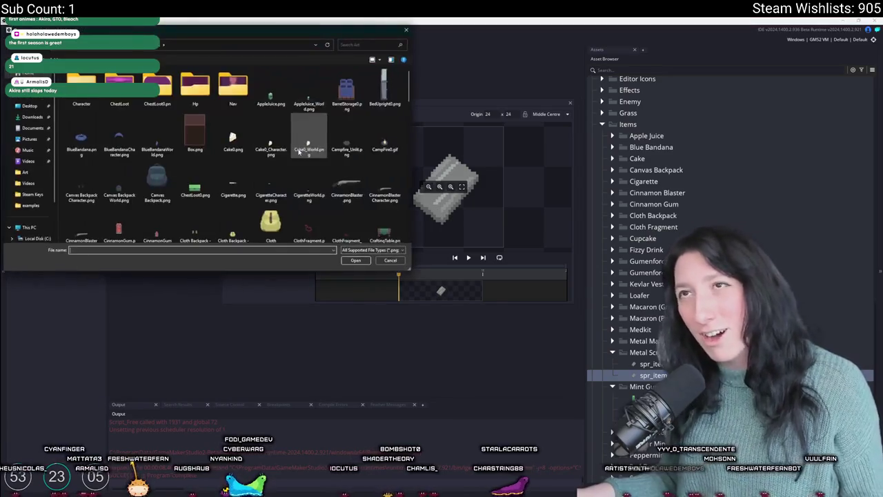
scroll(298, 152, "down", 5)
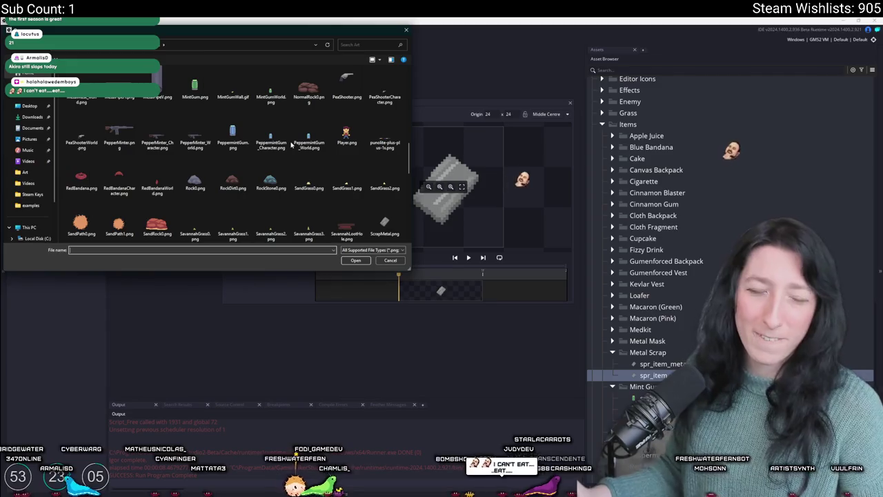
left_click(276, 103)
scroll(283, 124, "up", 1)
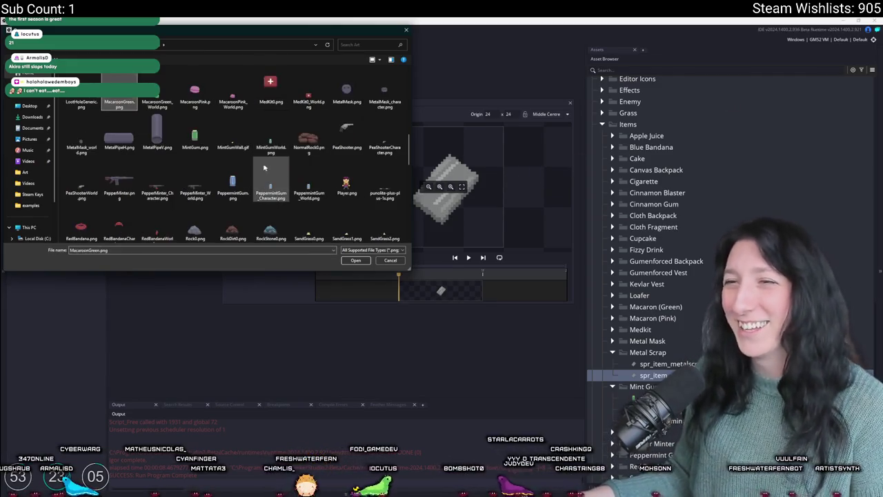
left_click(301, 144)
scroll(303, 148, "down", 3)
left_click(384, 134)
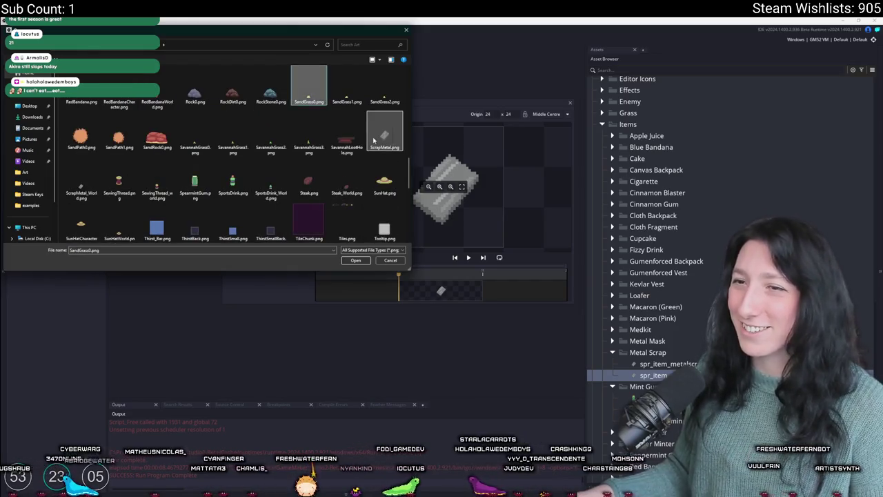
double_click(90, 185)
left_click(469, 272)
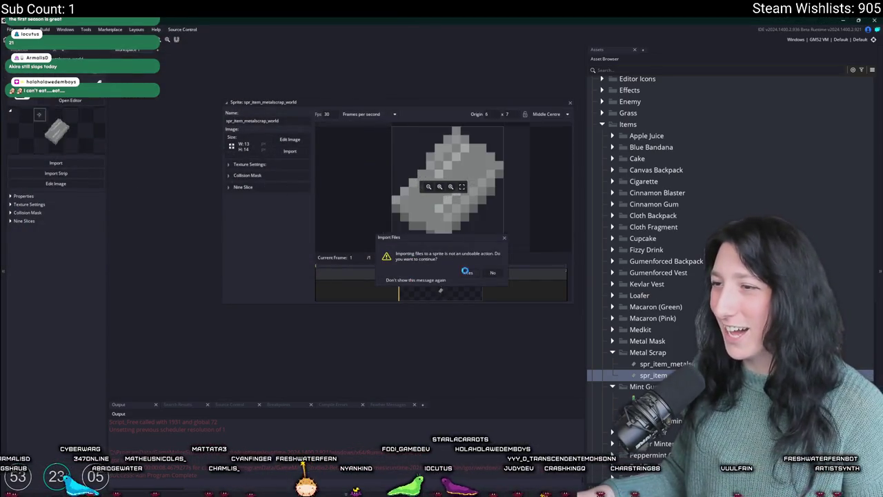
Close the sprite editor and select the spr_item sprite under Metal Scrap.
left_click(249, 164)
left_click(266, 166)
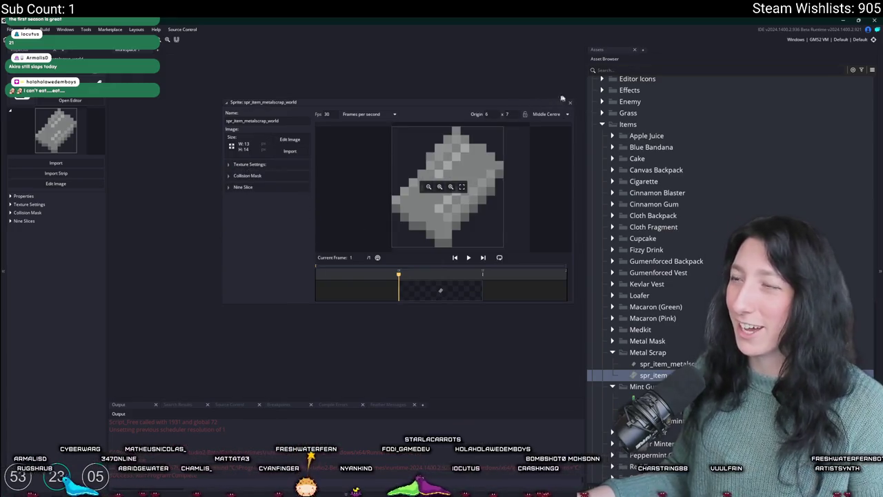
left_click(572, 101)
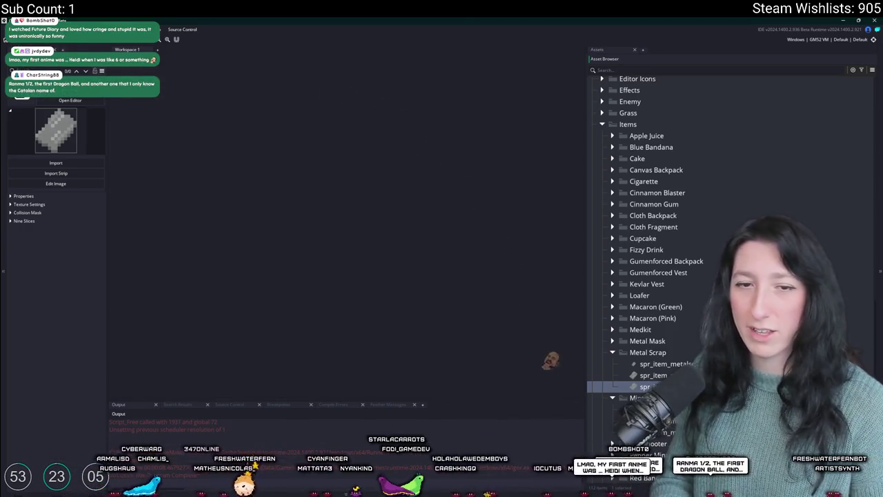
left_click(653, 375)
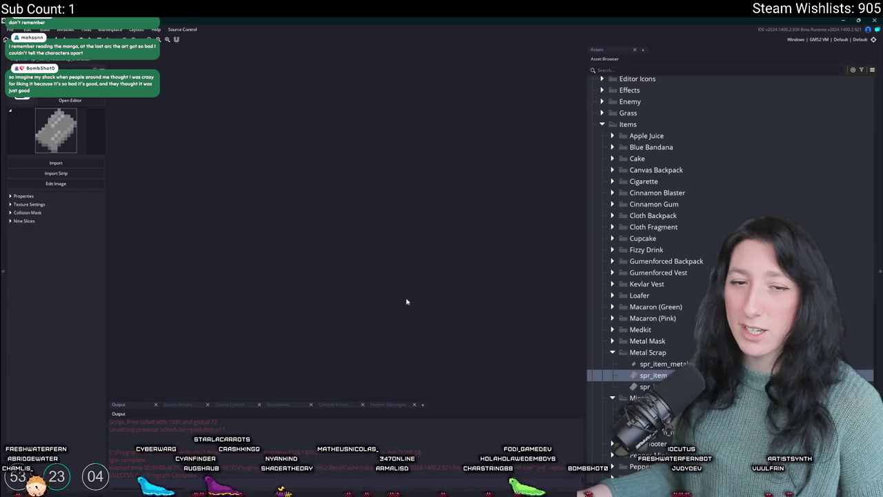
right_click(655, 127)
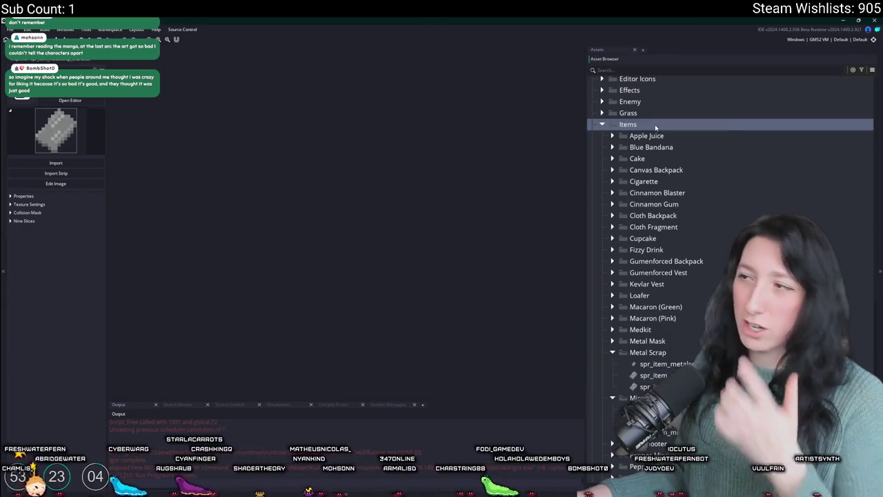
Create a new group inside the Items folder and name it Metal.
left_click(676, 189)
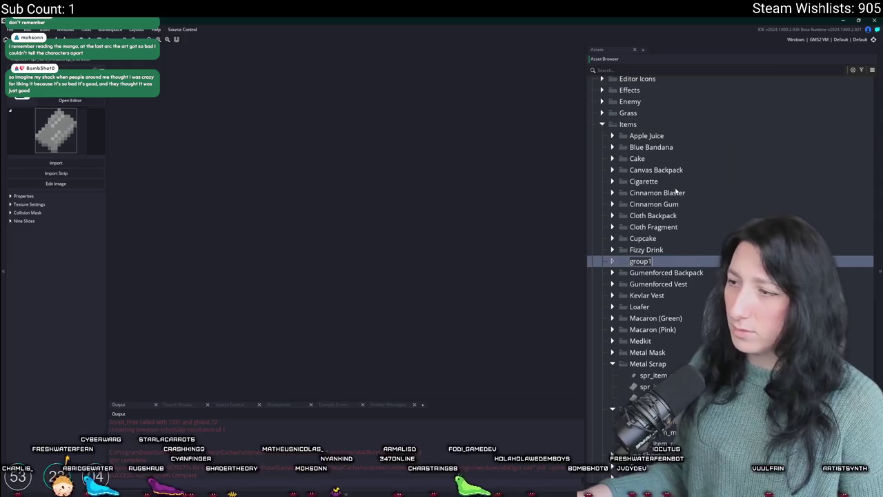
type("Metale")
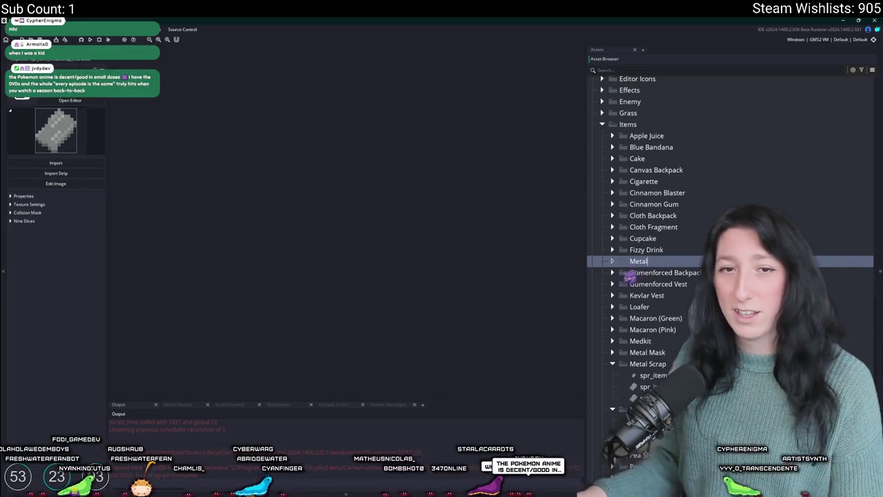
Rename the new Metal group to Gun Handle.
key("Return")
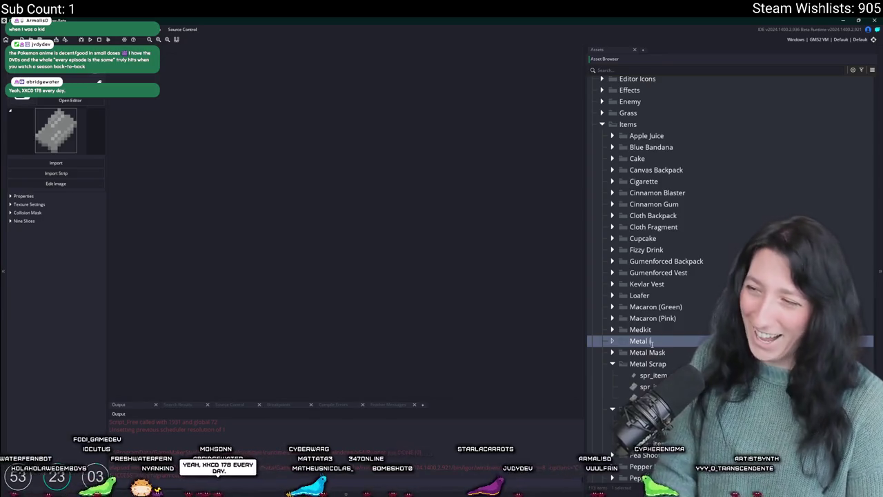
key("BackSpace")
key("BackSpace")
key("BackSpace")
type("Gui")
type("n")
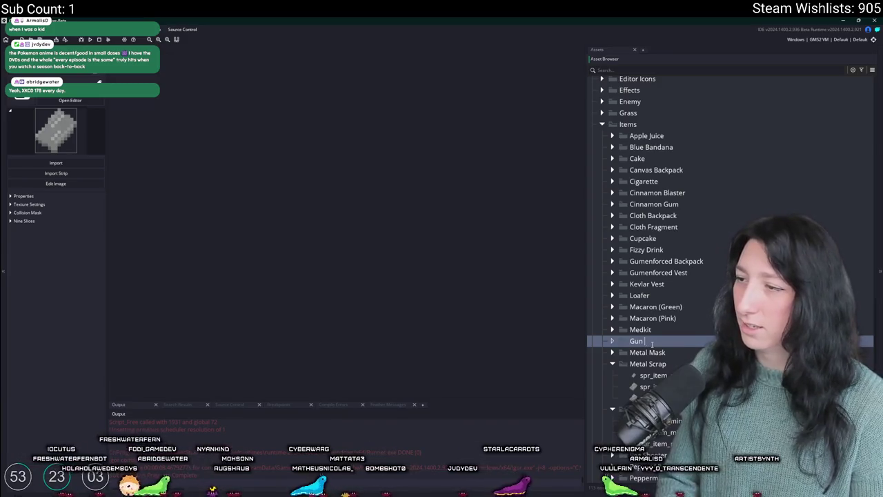
type("andle")
key("Return")
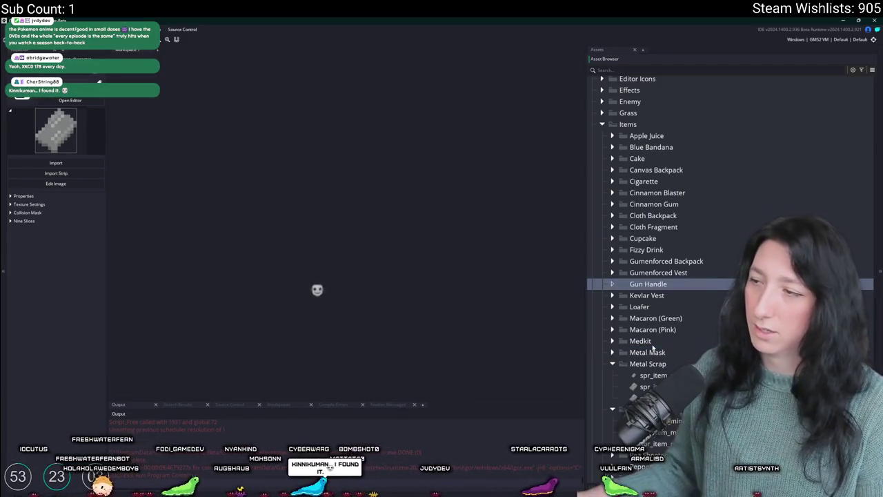
Move the metal scrap sprite into Gun Handle as spr_item_gunhandle and duplicate it.
left_click_drag(653, 375, 661, 286)
type("gunhandle")
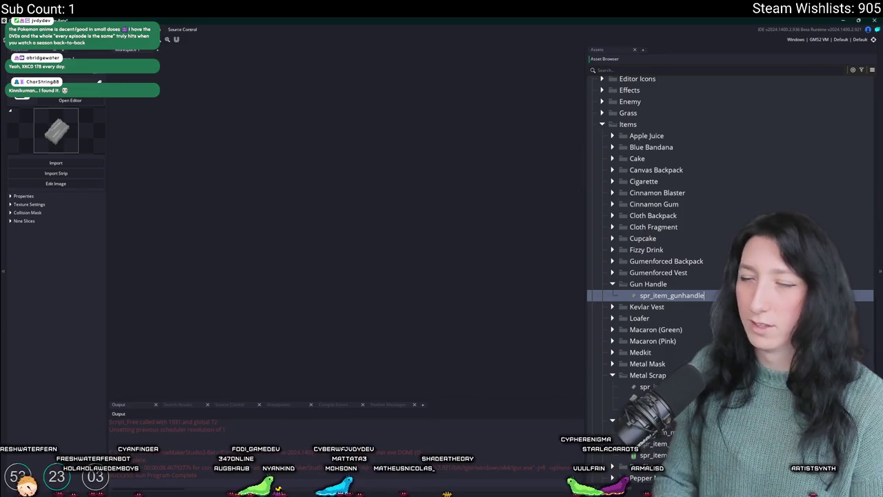
key("Return")
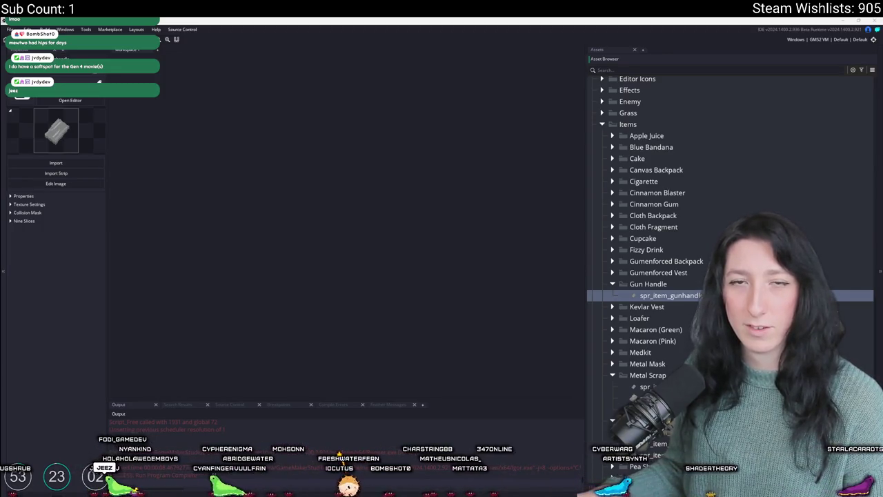
left_click(482, 198)
key("ctrl+d")
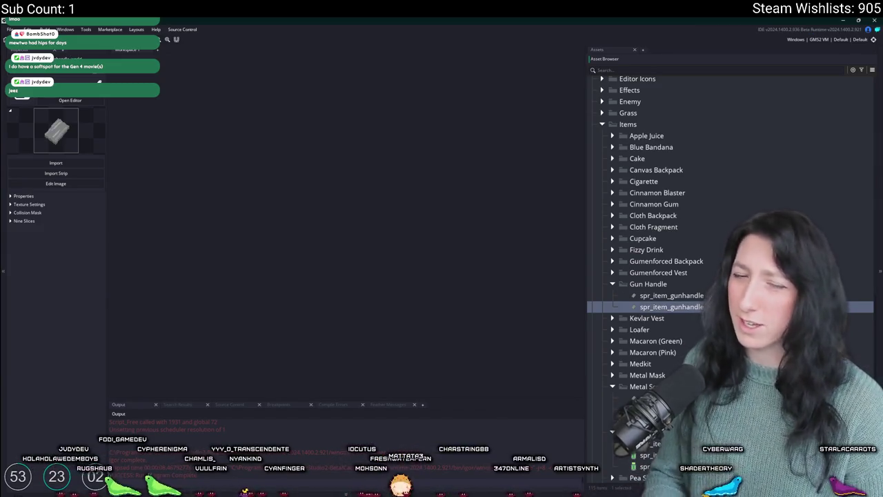
Import WeaponHandle_World.png into spr_item_gunhandle_world, accepting the import warning.
double_click(653, 306)
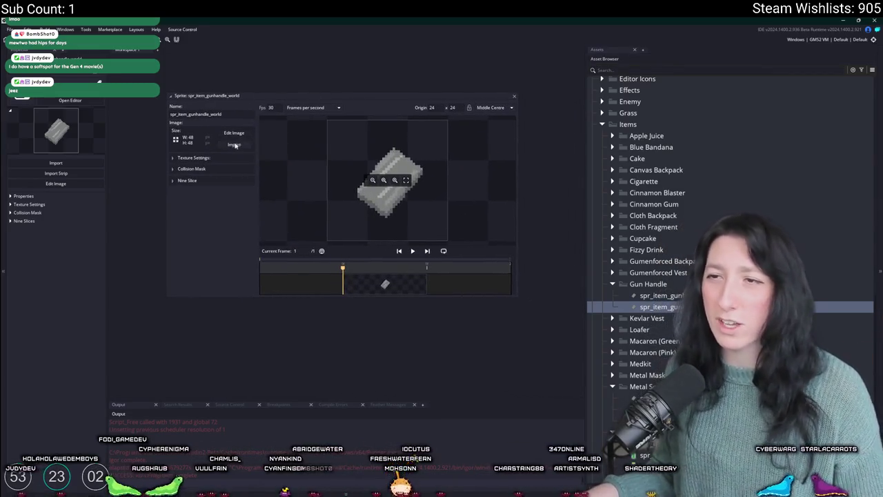
left_click(233, 147)
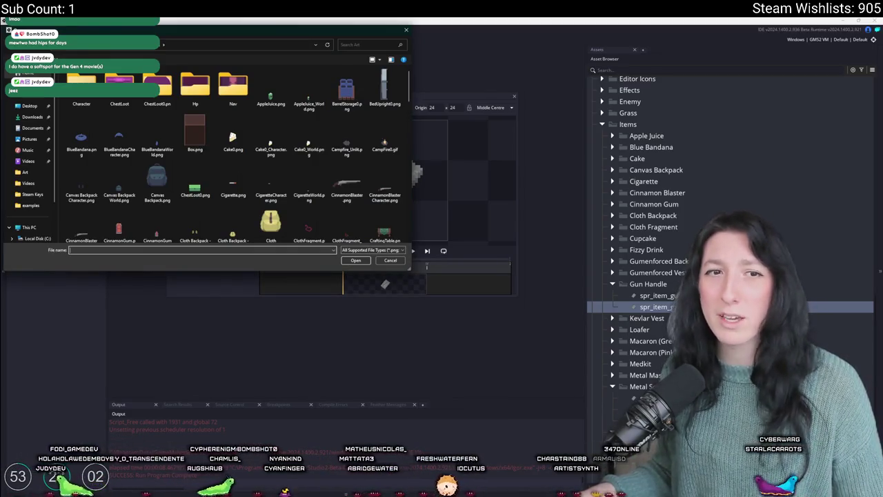
scroll(193, 149, "down", 10)
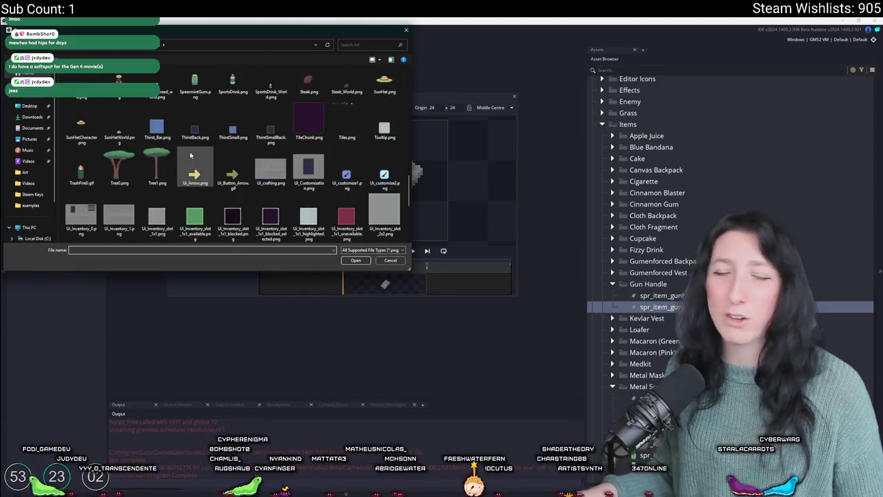
left_click(199, 178)
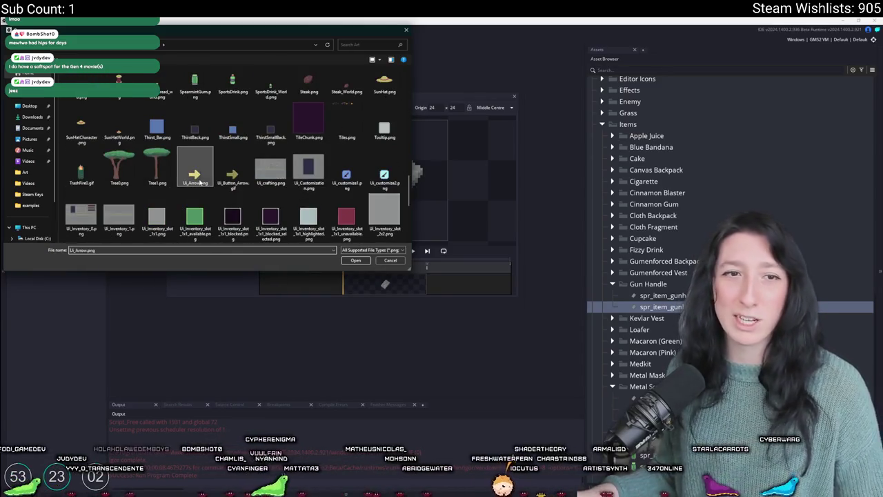
key("g")
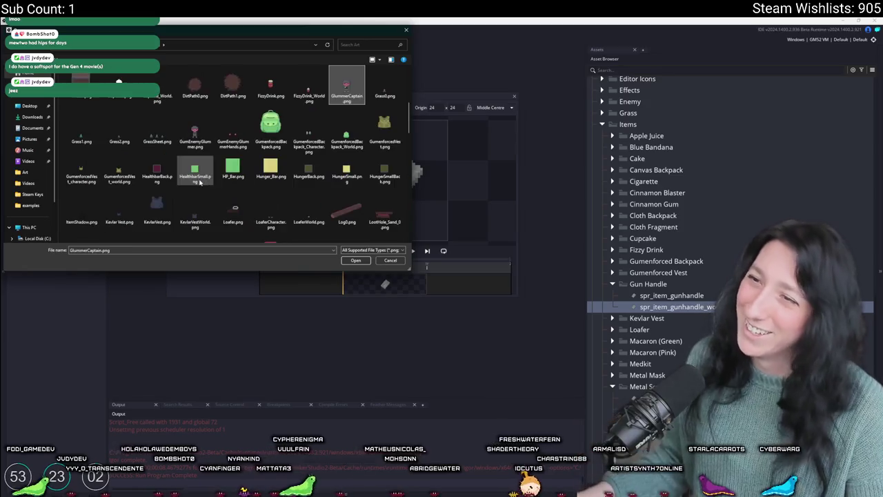
left_click(242, 138)
scroll(276, 149, "down", 5)
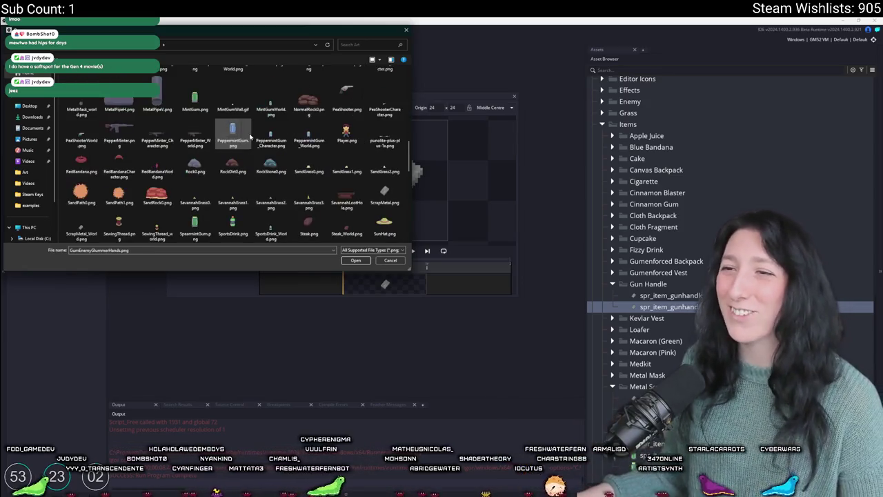
left_click(386, 195)
key("g")
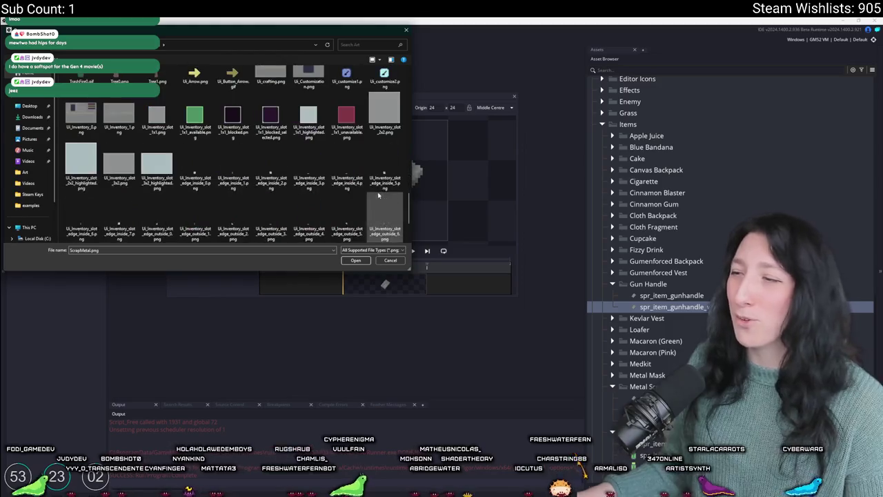
key("Right")
key("Right")
key("Right")
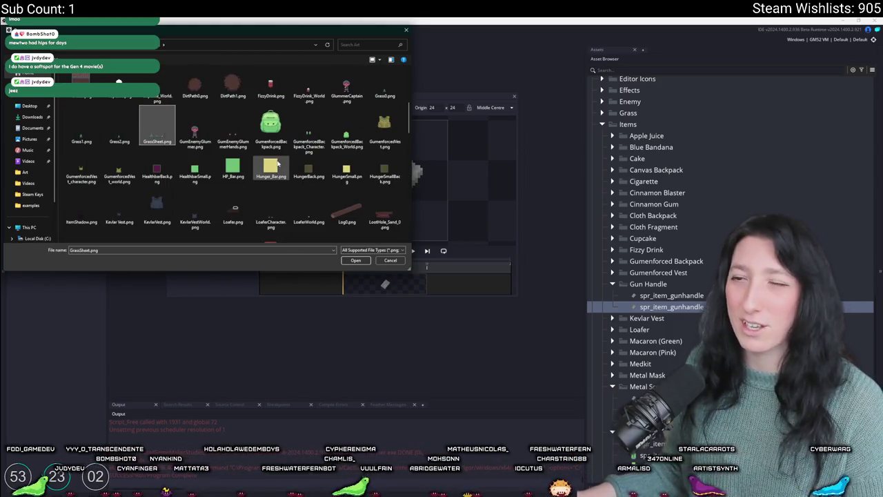
key("Right")
key("Right")
key("Right")
key("g")
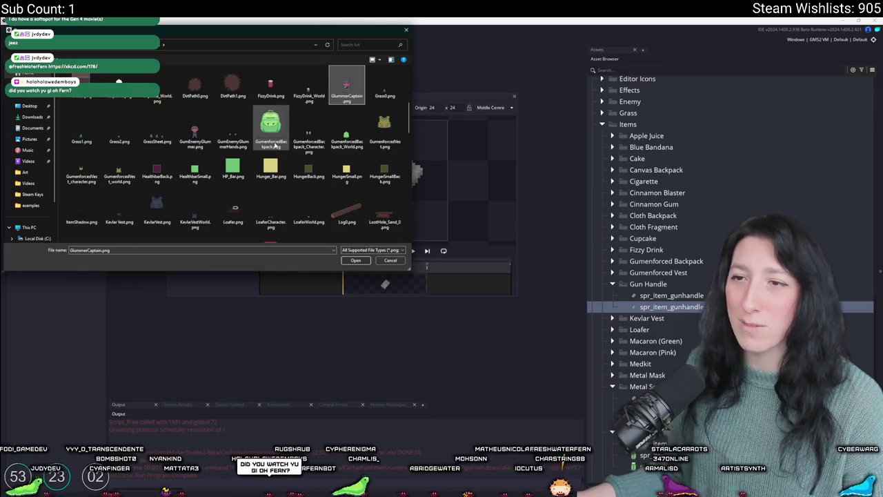
key("Right")
key("u")
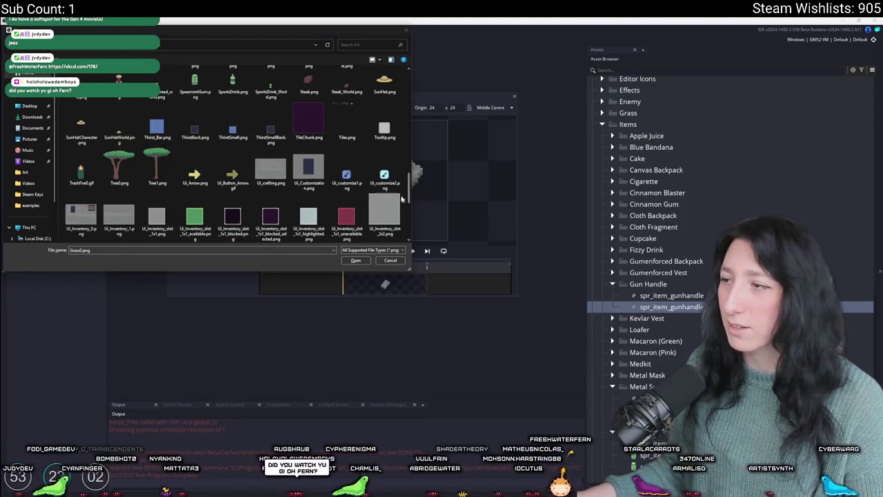
left_click(314, 217)
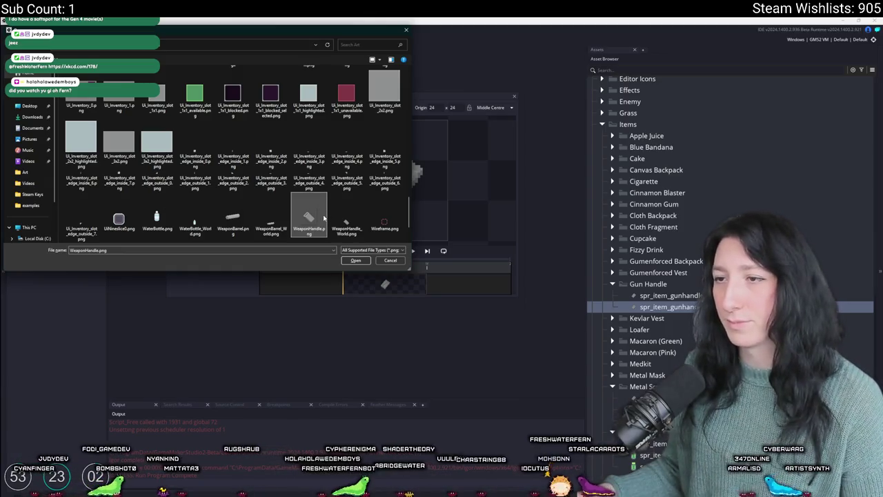
double_click(347, 222)
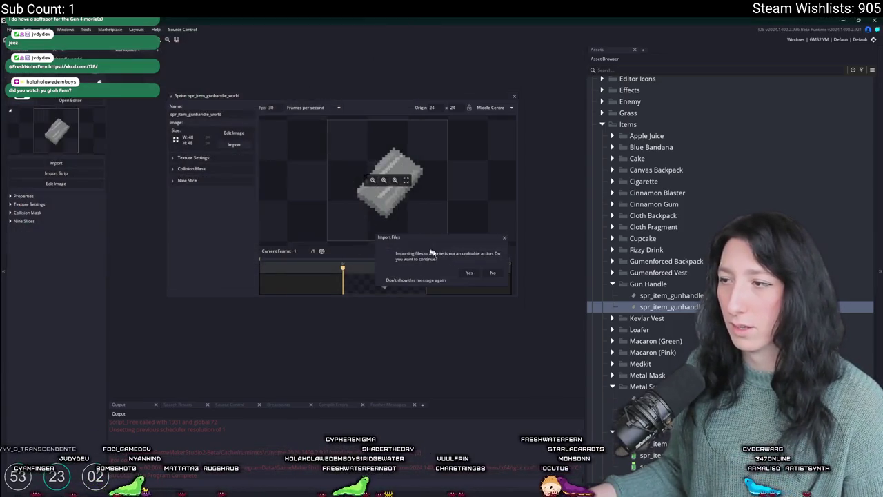
left_click(470, 273)
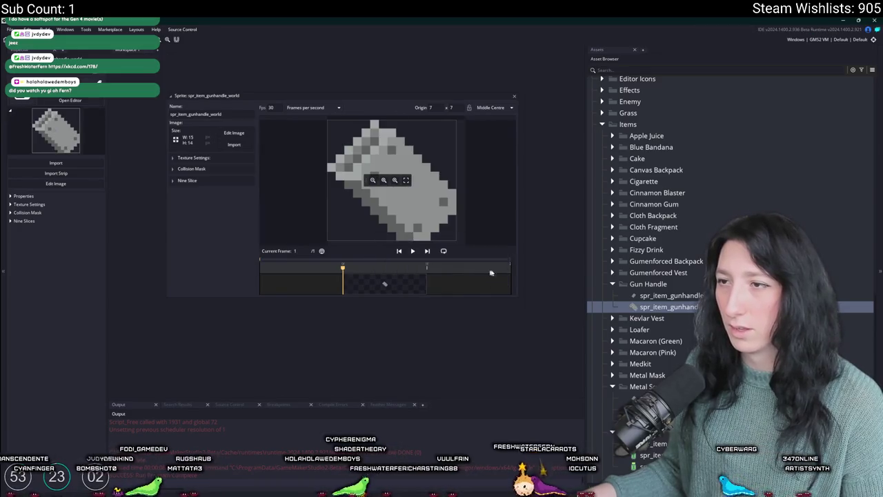
Rename the Gun Handle group to Weapon Handle.
left_click(639, 284)
key("F2")
type("Weapon Handle")
key("Return")
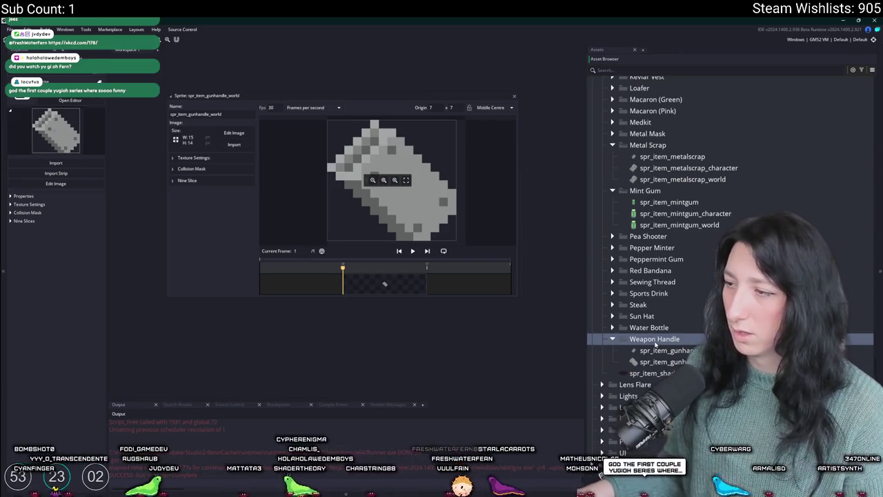
Rename the group back to Gun Handle.
type("G")
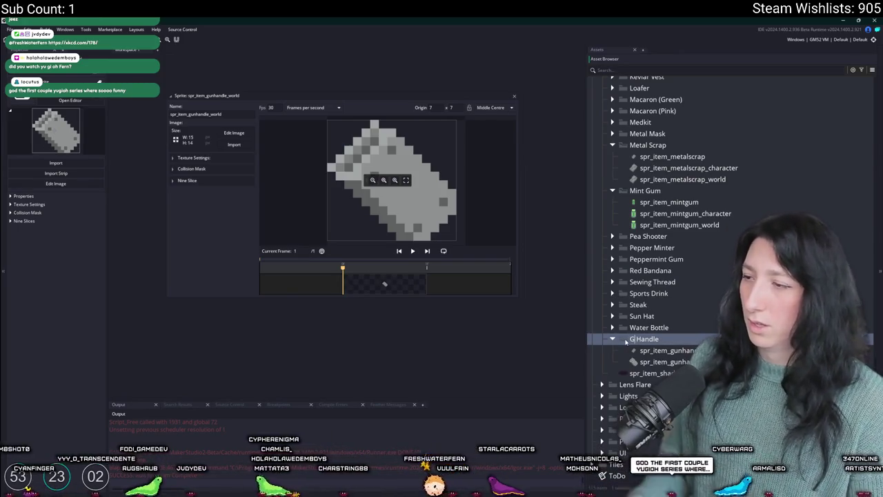
type("un")
key("Return")
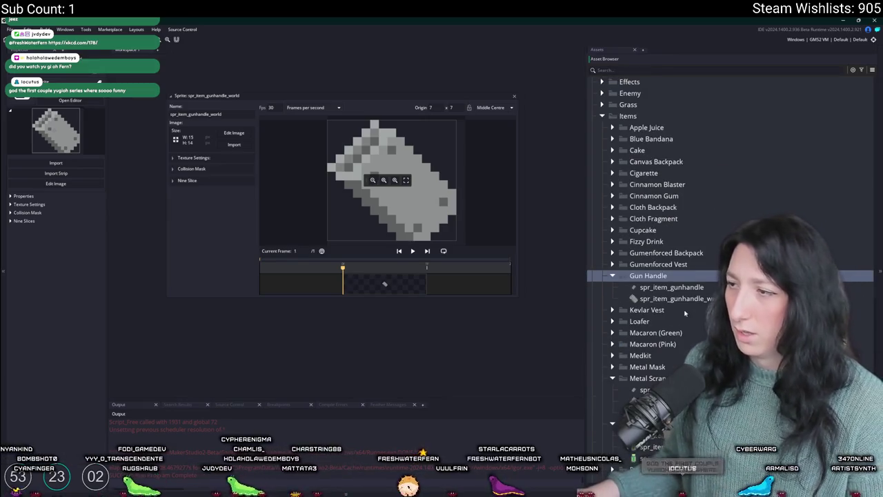
left_click(697, 295)
Open spr_item_gunhandle's image import picker, then switch to the xkcd comic in the browser.
double_click(696, 287)
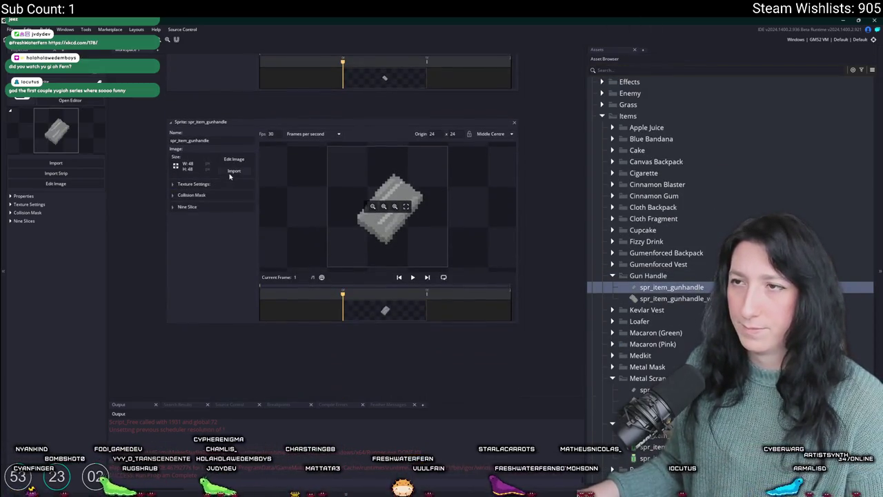
left_click(234, 171)
left_click(233, 181)
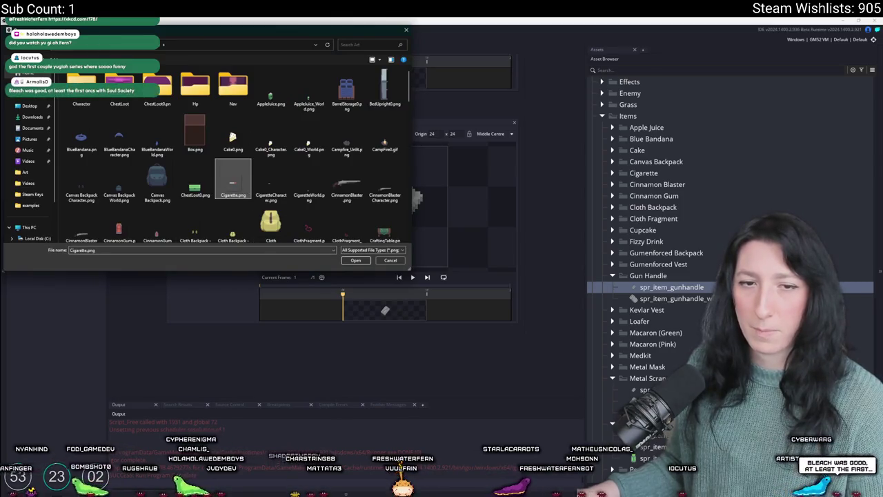
key("Return")
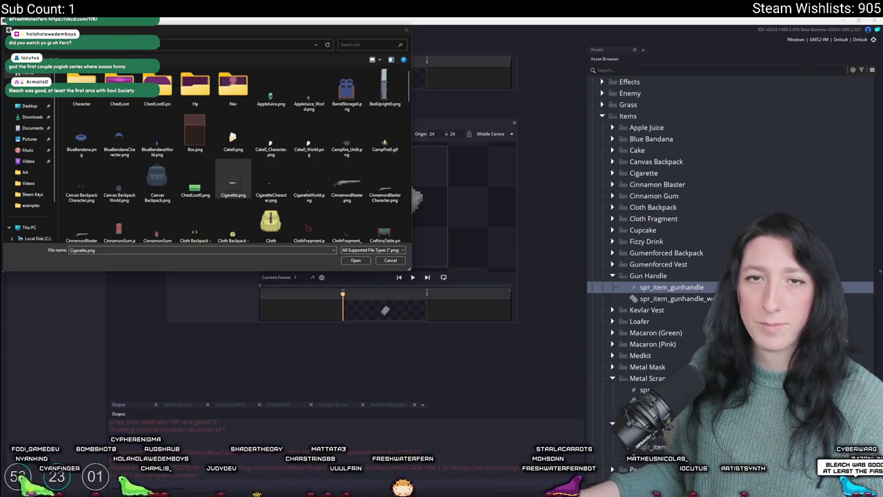
key("alt+Tab")
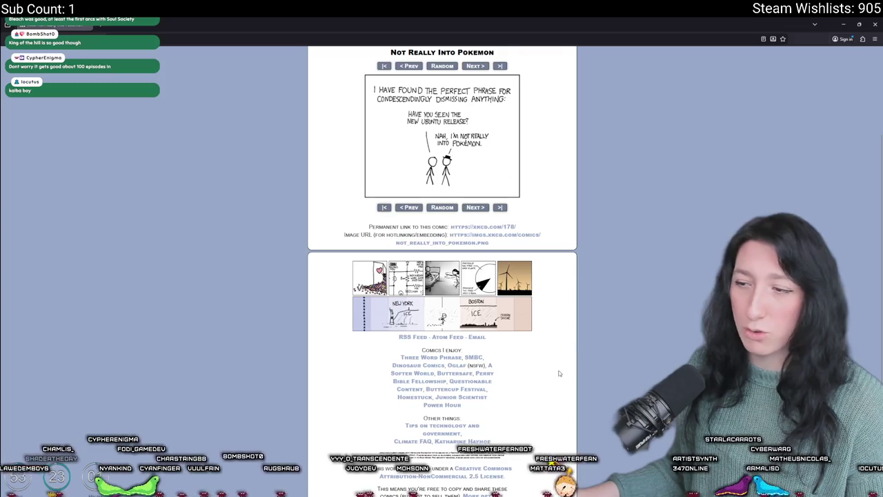
scroll(561, 376, "down", 1)
scroll(528, 293, "up", 2)
scroll(434, 140, "up", 1)
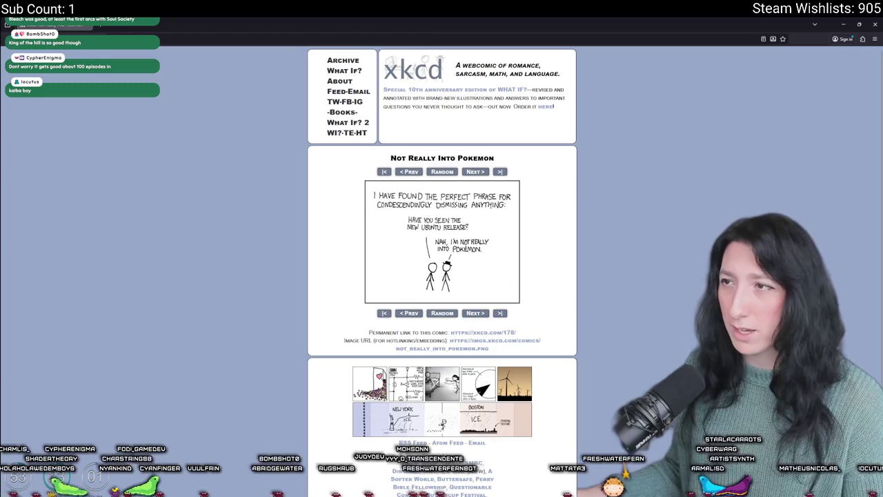
left_click_drag(456, 65, 522, 65)
left_click(537, 66)
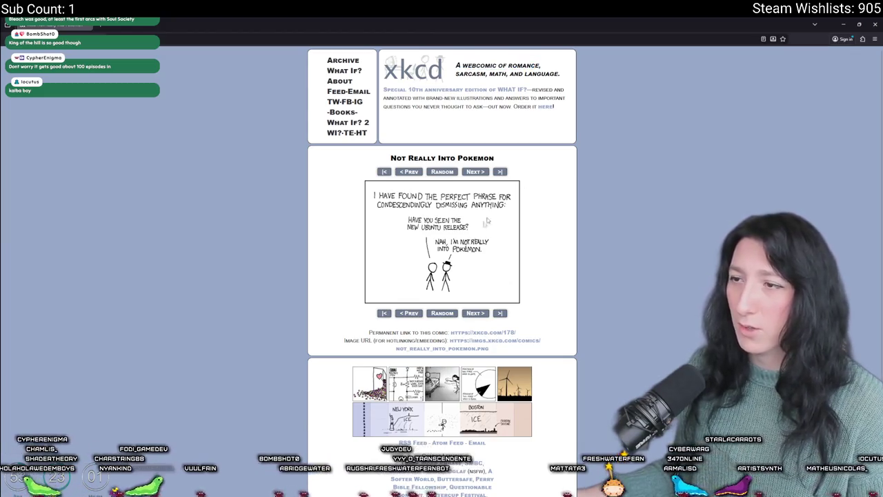
scroll(412, 287, "up", 2)
scroll(412, 286, "down", 1)
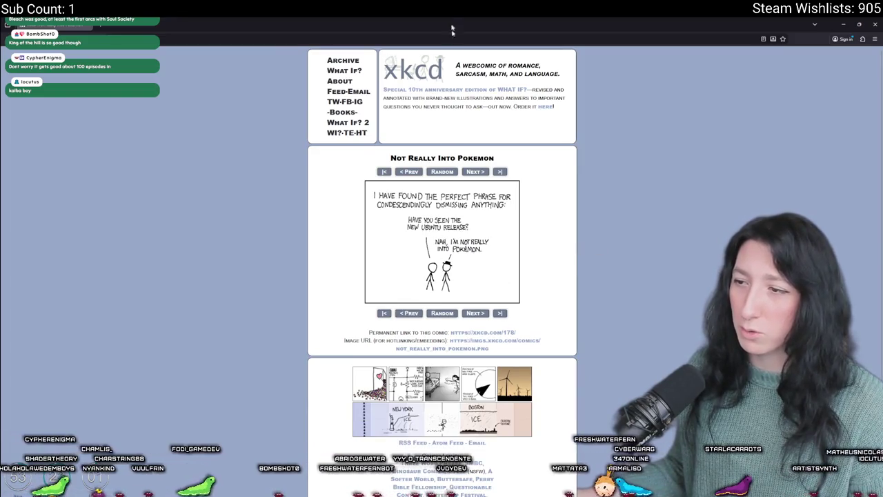
scroll(469, 213, "down", 2)
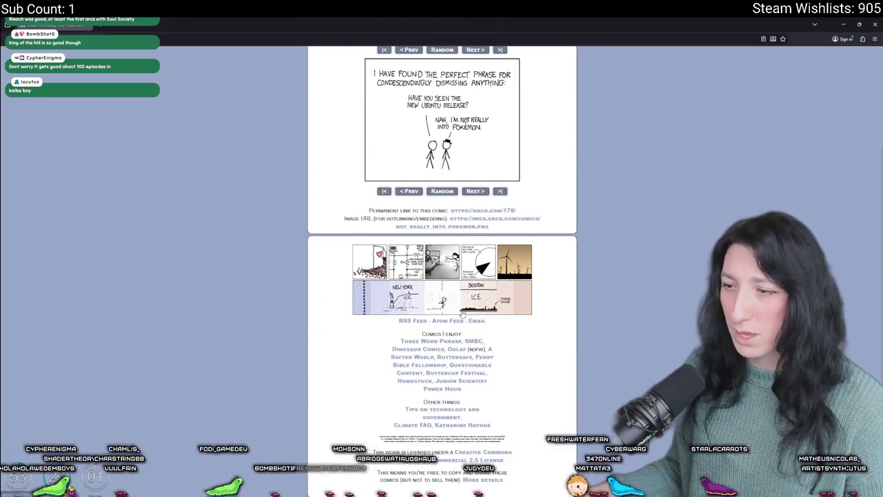
scroll(466, 254, "up", 2)
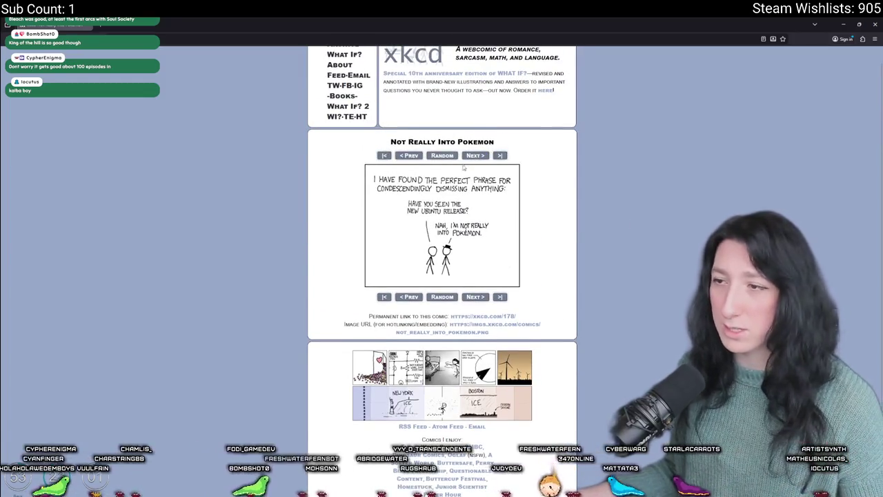
scroll(457, 181, "up", 1)
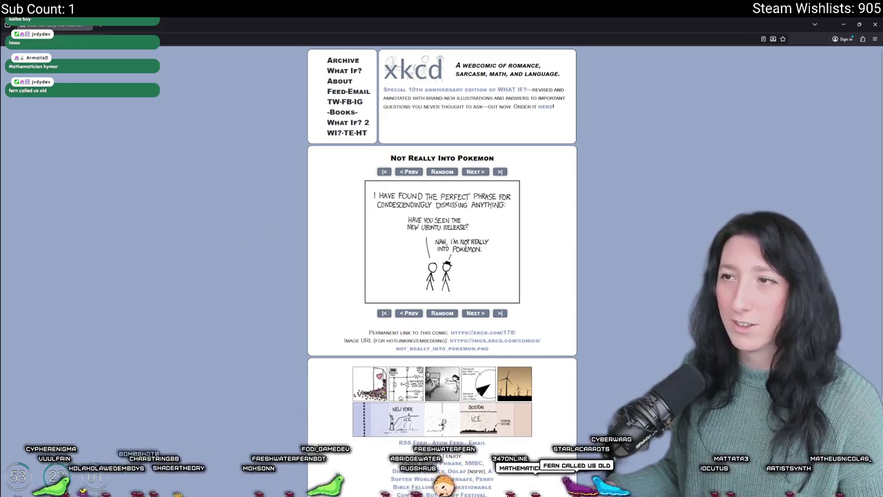
key("alt+Tab")
Import WeaponHandle.png into spr_item_gunhandle, close its editor, and duplicate the sprite.
left_click(359, 150)
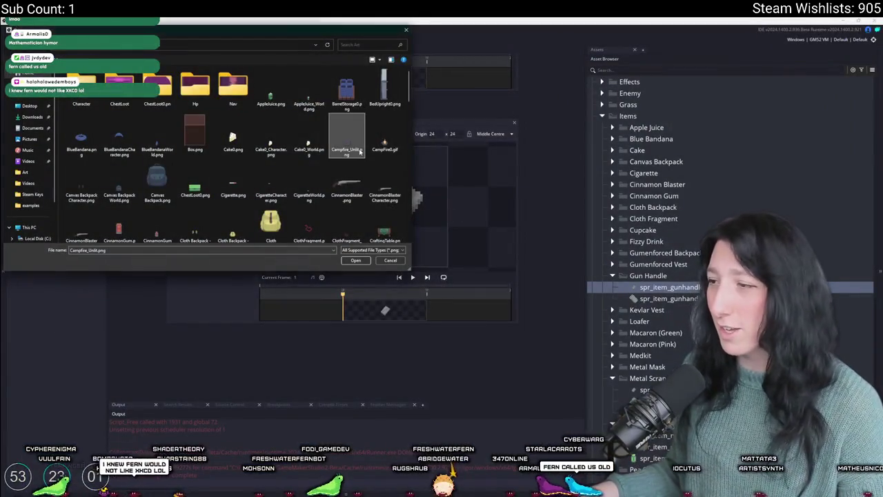
key("w")
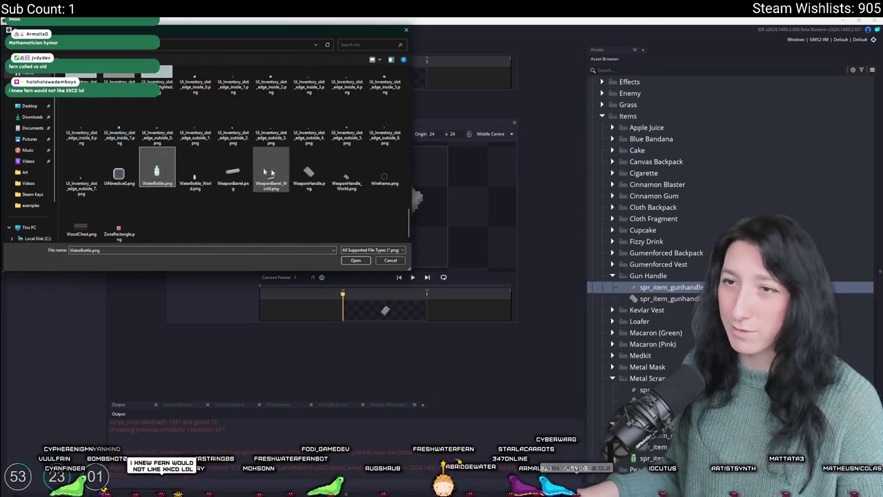
double_click(298, 162)
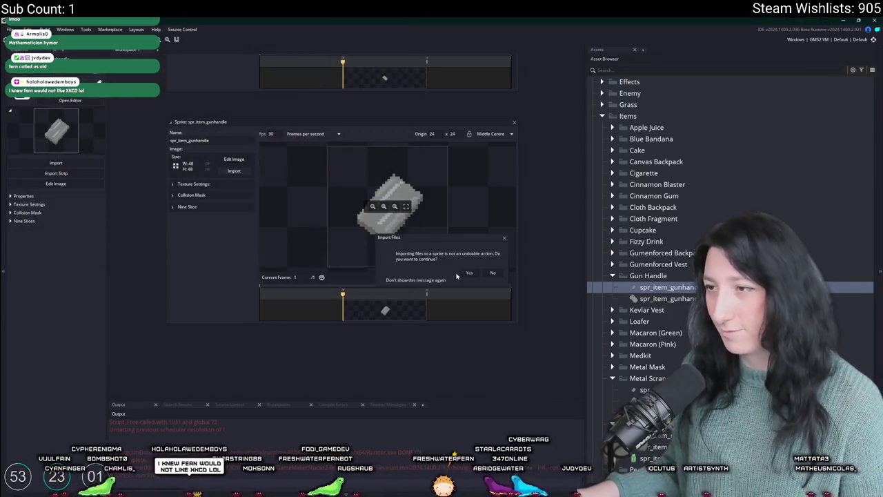
left_click(514, 122)
key("ctrl+d")
type("spr_item_gunhandle_c")
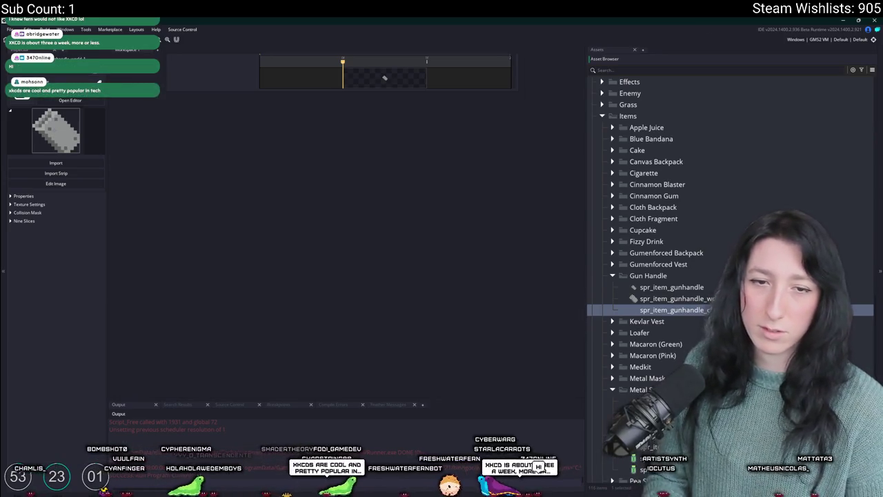
Confirm the new name for the duplicated gun handle sprite.
key("Return")
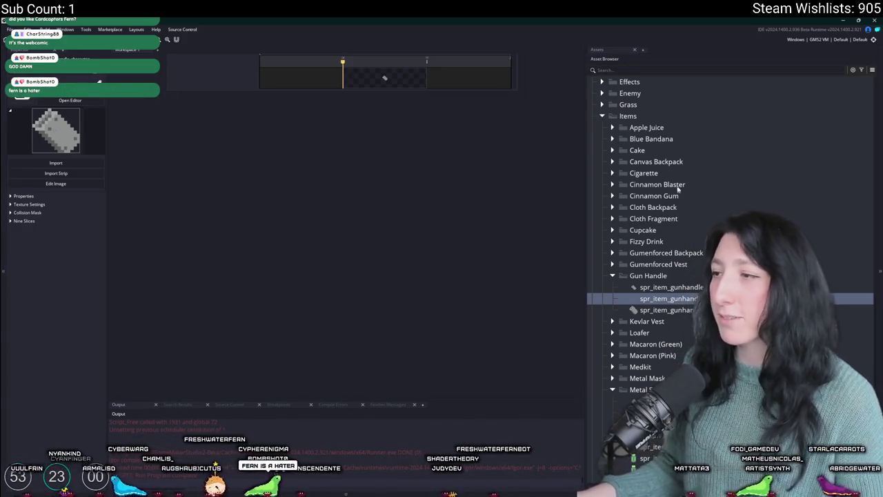
Create a new group named Gun Barrel inside Items.
right_click(673, 116)
left_click(690, 176)
type("Gun ")
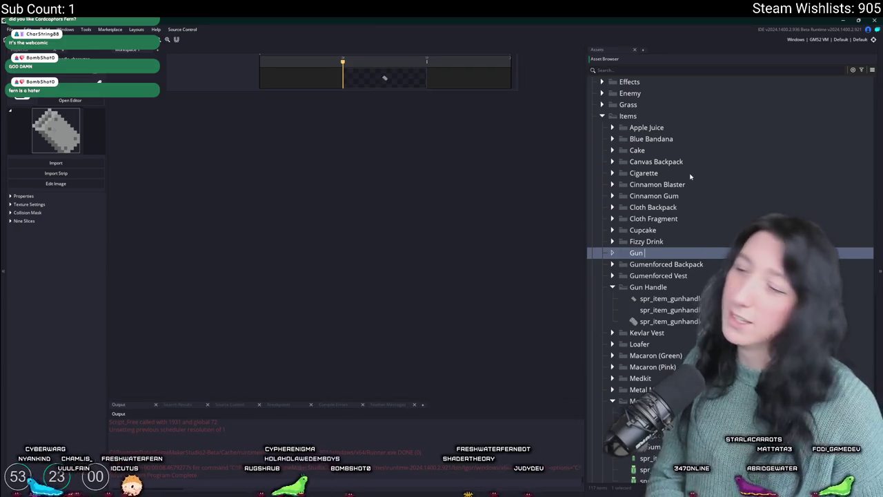
type("Barrel")
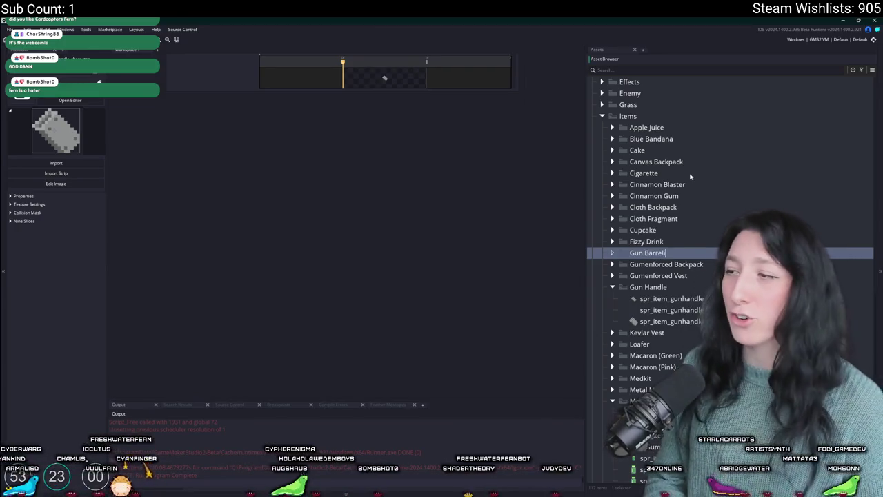
key("Return")
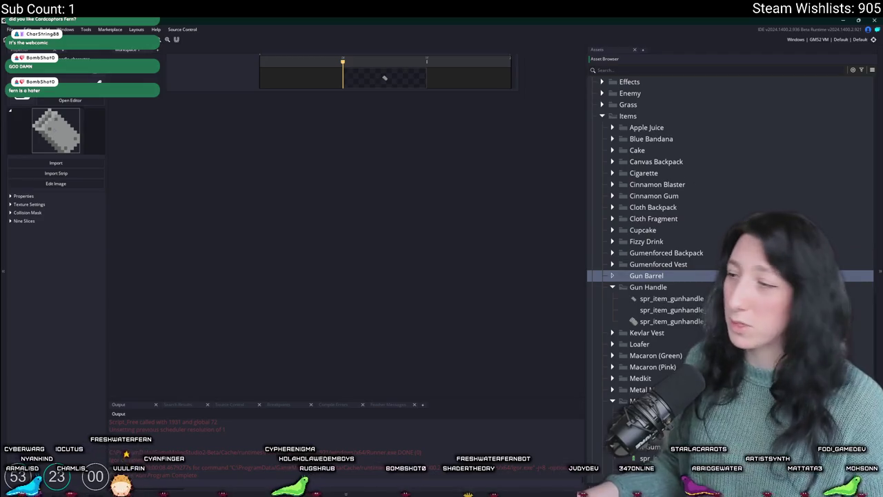
Move a gun handle sprite into Gun Barrel, rename it spr_item_gunbarrel, and open the import picker.
mouse_move(662, 298)
left_mouse_down()
mouse_move(663, 315)
mouse_move(656, 280)
mouse_move(671, 294)
left_mouse_up()
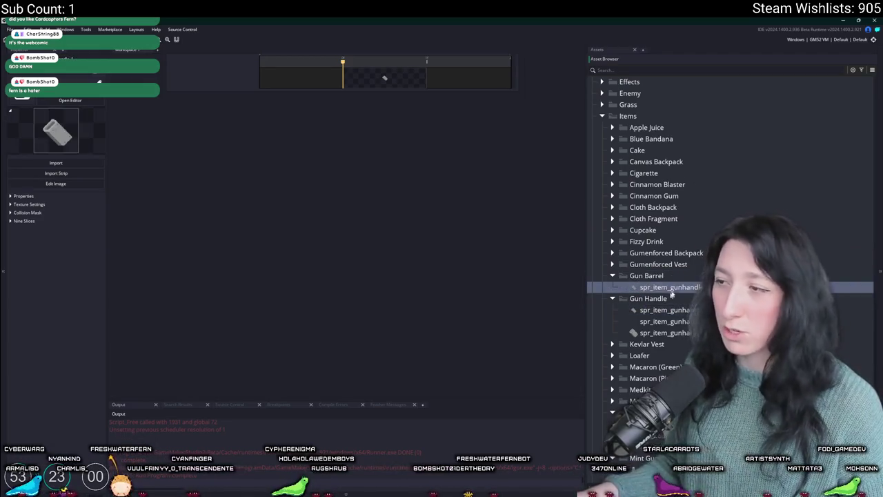
key("F2")
key("BackSpace")
key("BackSpace")
key("BackSpace")
type("ba")
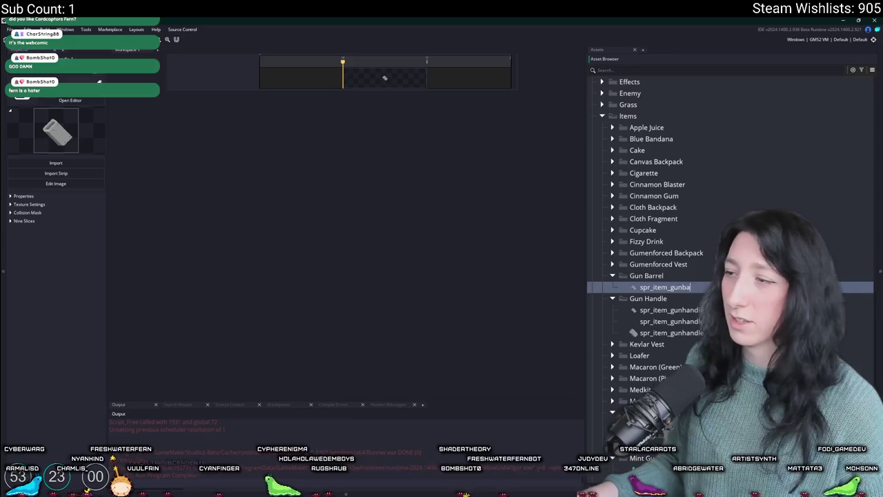
type("rrel")
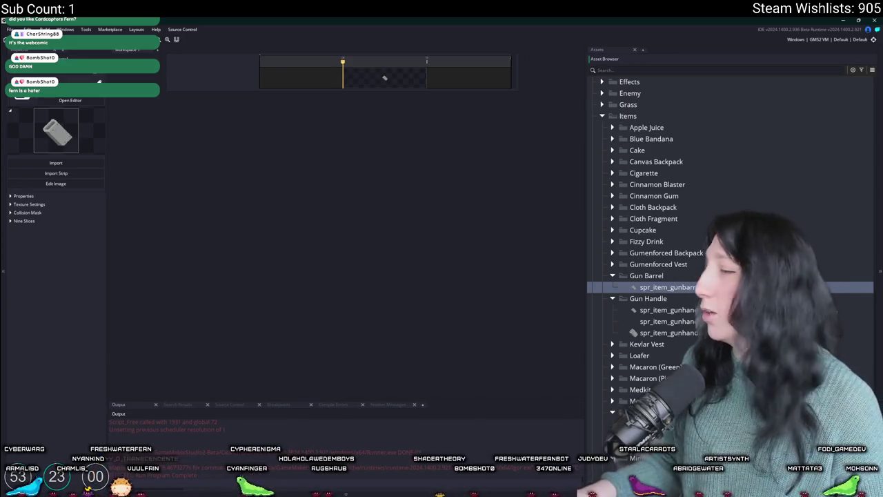
key("Return")
left_click(231, 166)
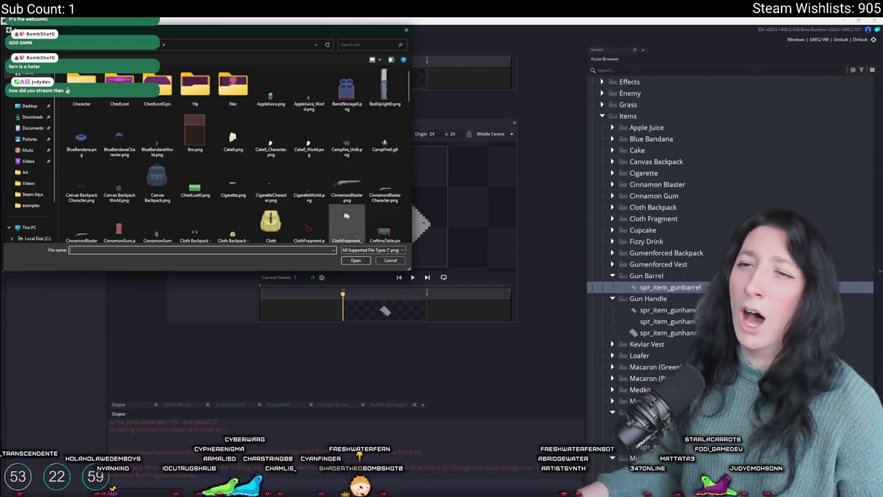
Import WeaponBarrel.png into spr_item_gunbarrel and duplicate it as spr_item_gunbarrel_world.
scroll(276, 172, "down", 5)
left_click(276, 172)
scroll(278, 181, "down", 3)
type("grass1")
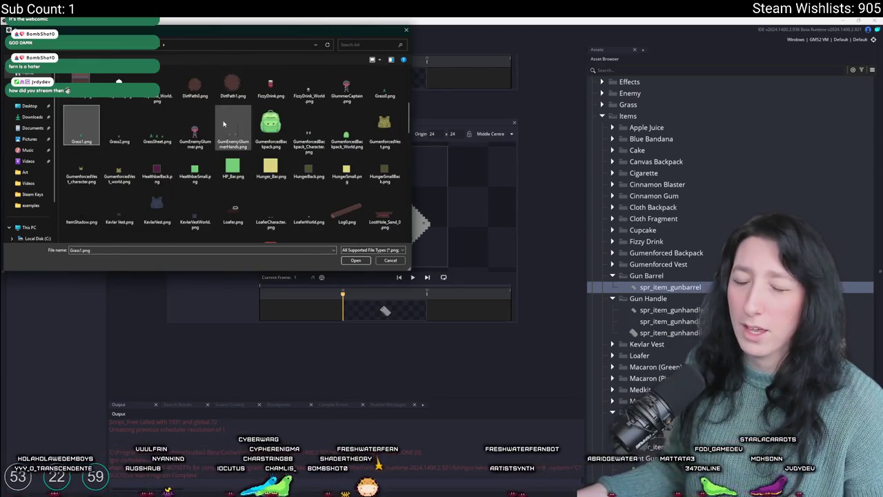
scroll(236, 176, "down", 5)
left_click(236, 176)
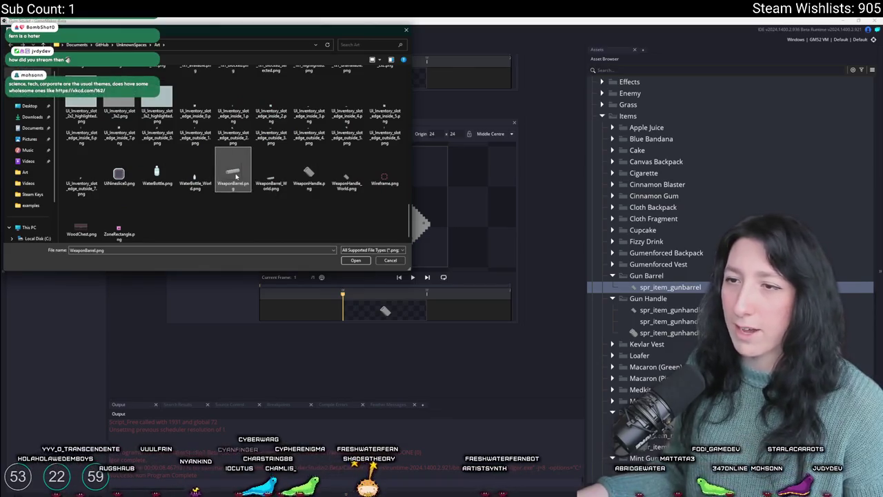
double_click(236, 176)
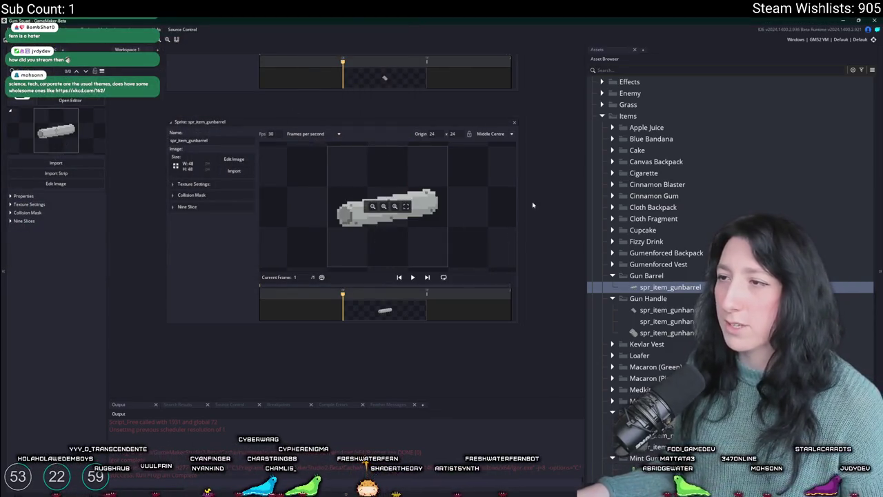
key("ctrl+d")
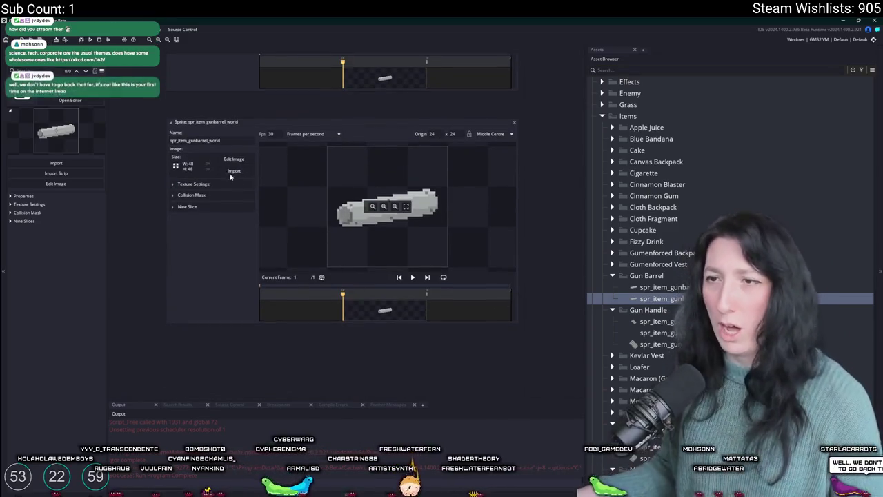
left_click(232, 172)
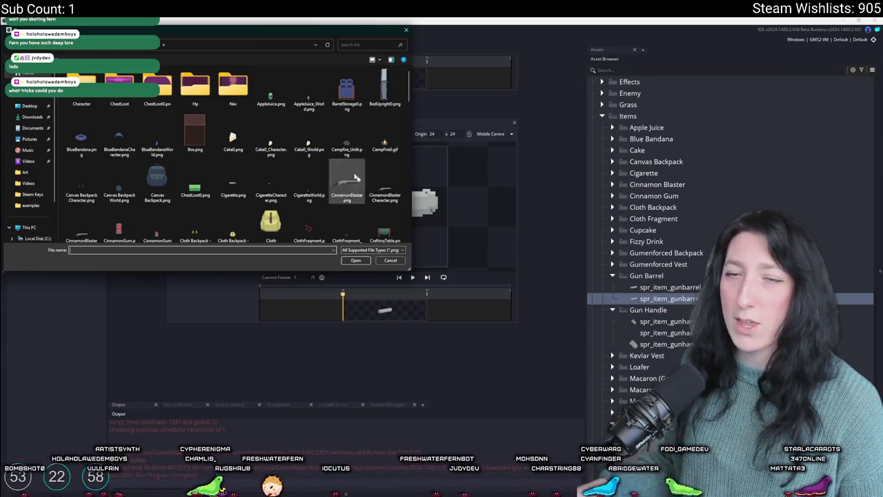
Import WeaponBarrel_World.png into the spr_item_gunbarrel_world sprite.
scroll(349, 174, "down", 15)
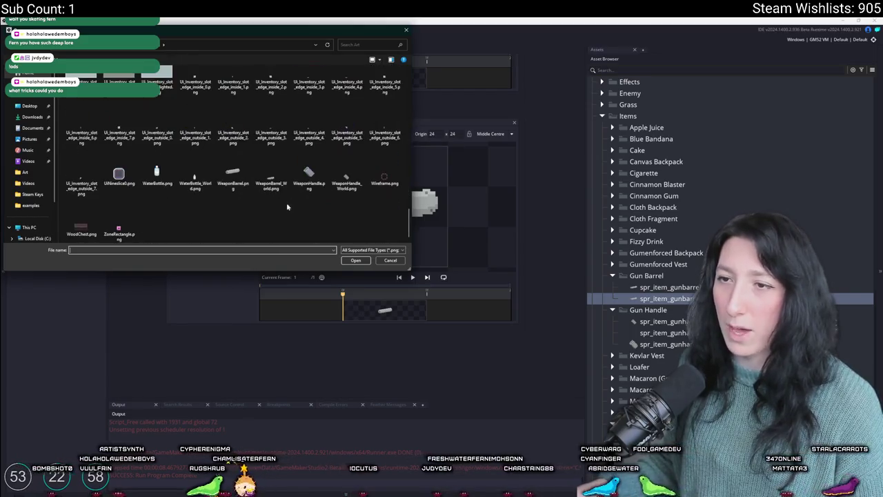
left_click(264, 185)
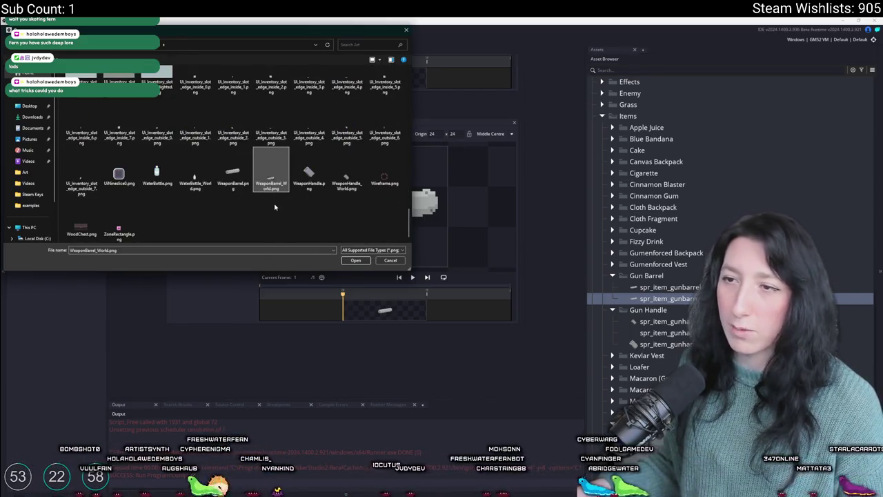
double_click(276, 192)
key("alt+Tab")
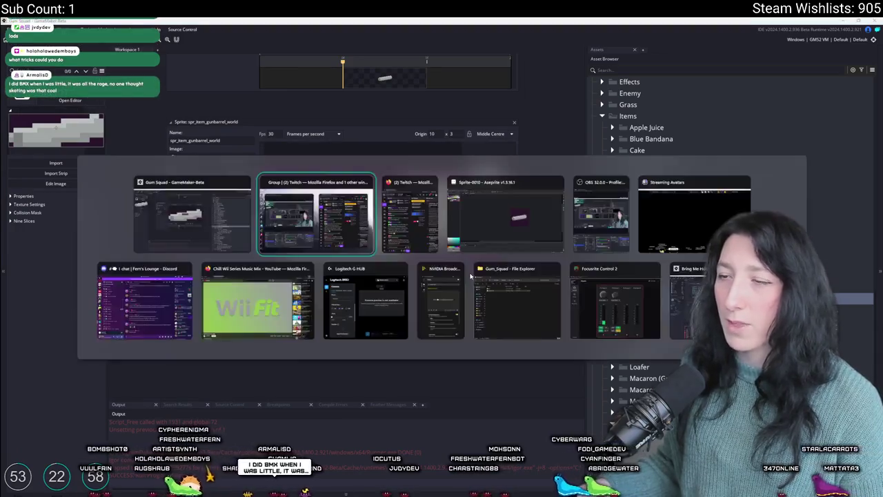
key("Escape")
Erase the purple background corners to transparency with the Magic Wand in the image editor.
left_click(238, 167)
left_click(542, 220)
left_click(296, 211)
key("Delete")
left_click(410, 279)
key("Delete")
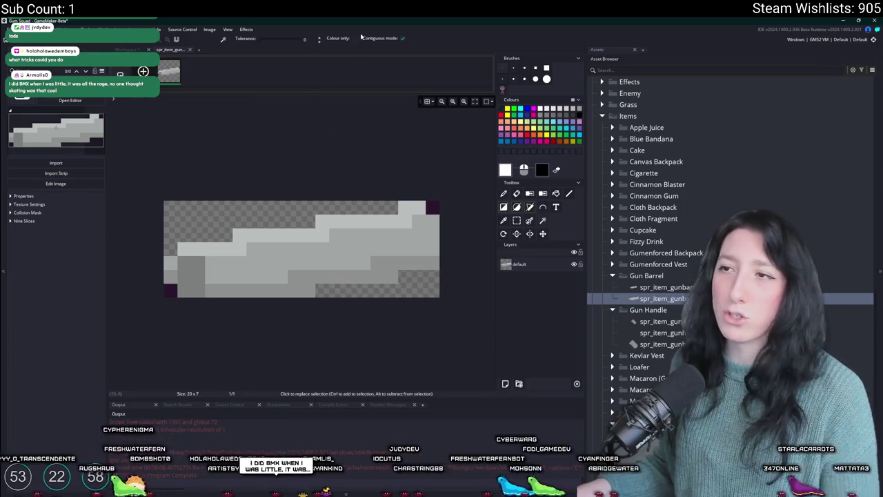
left_click(199, 50)
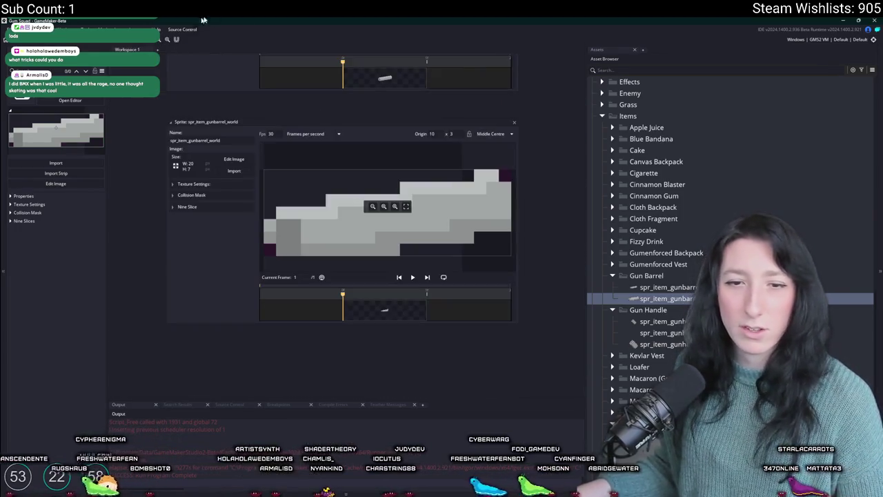
Close the gun barrel world, gun barrel and gun handle world sprite windows.
left_click(513, 124)
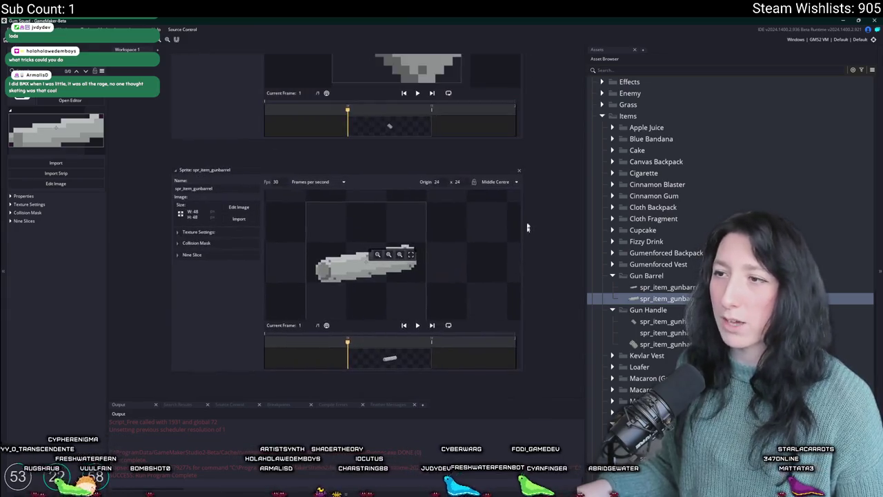
left_click(516, 171)
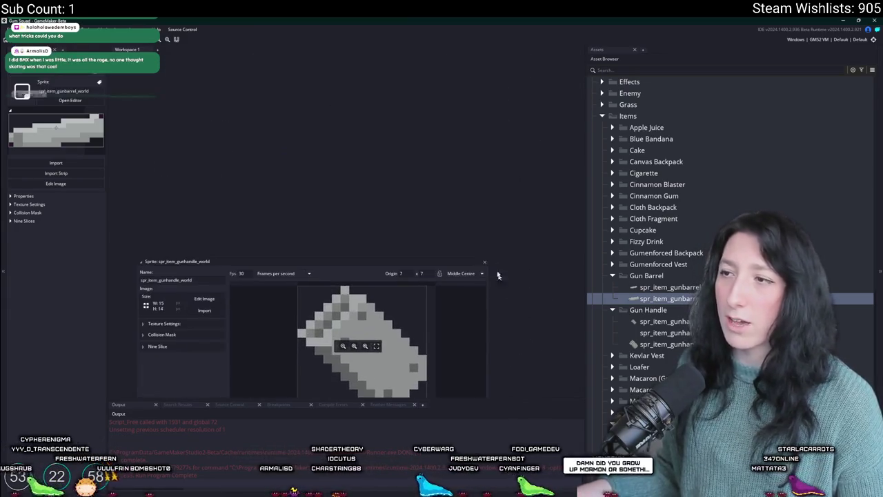
left_click(485, 262)
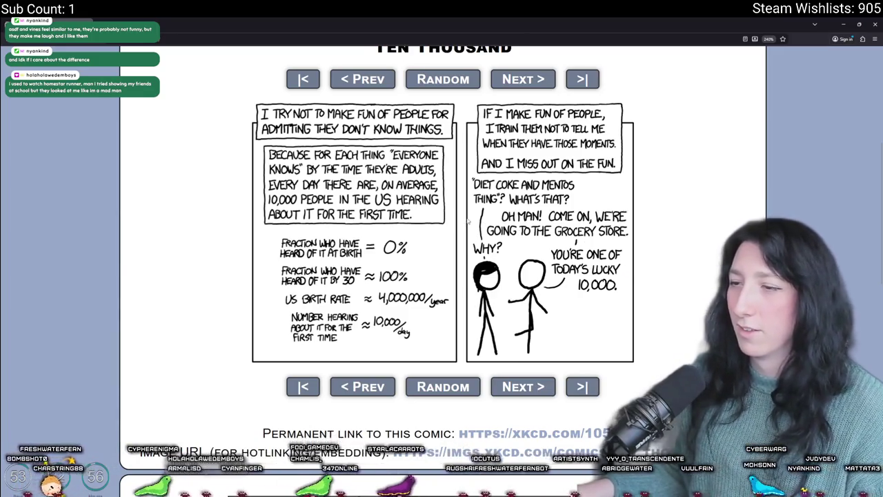
Zoom the xkcd Ten Thousand page back to 100% and return to GameMaker.
scroll(493, 227, "down", 4)
scroll(472, 220, "down", 4)
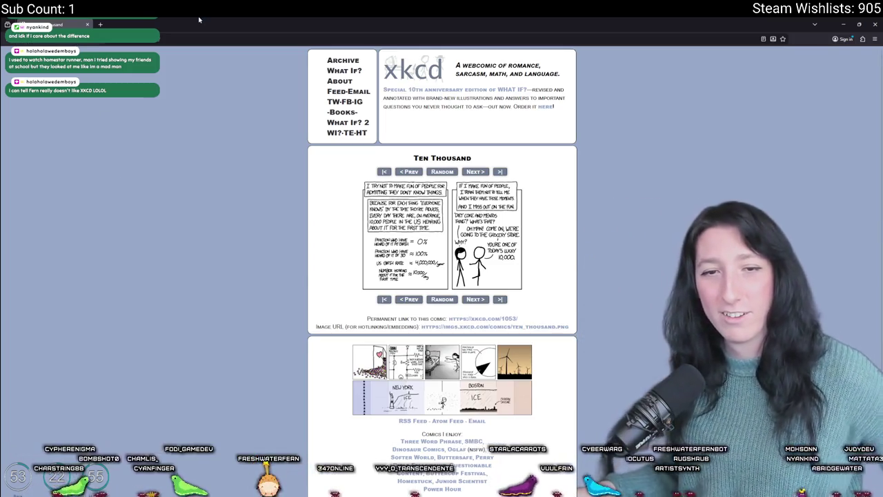
key("alt+Tab")
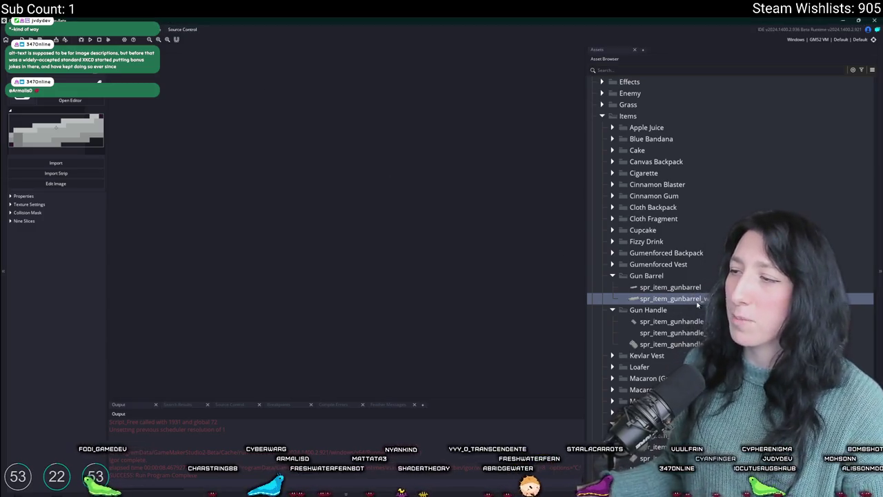
Duplicate a Gun Barrel sprite so the group holds three gunbarrel sprites.
key("ctrl+d")
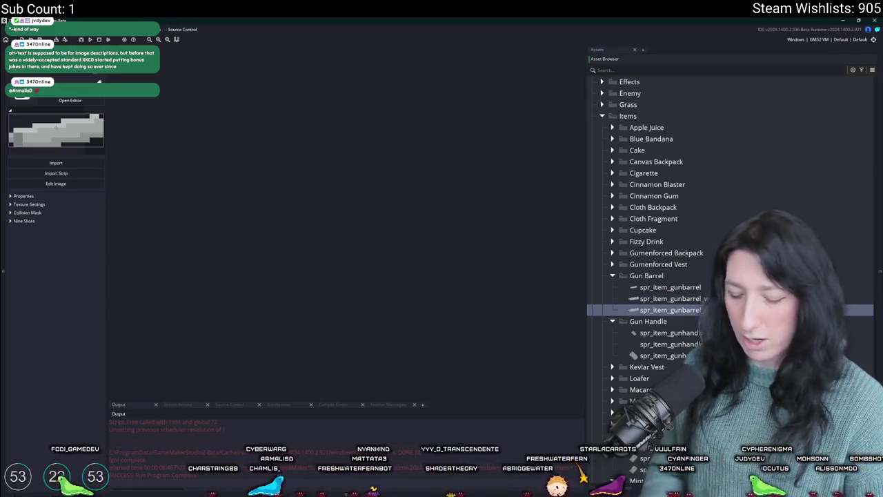
key("Up")
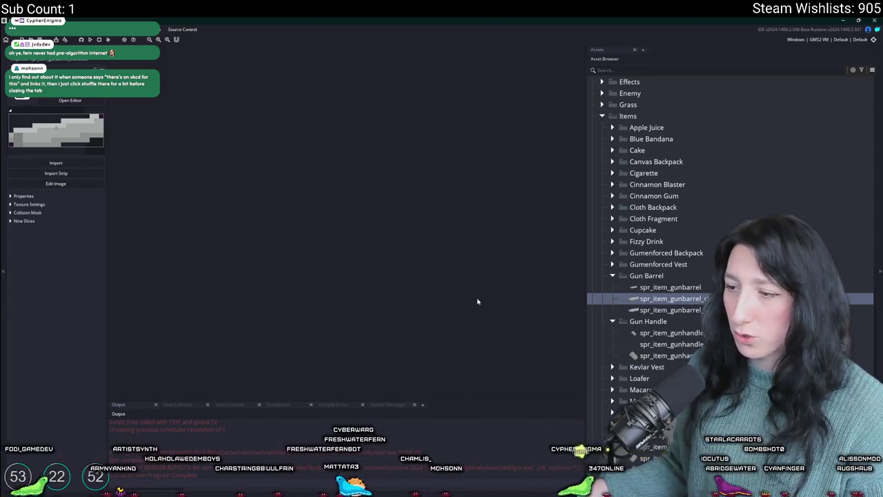
key("ctrl+t")
Open scr_items with Ctrl+T and duplicate the last Medkit Item_Add_To_Database entry.
type("scr_it")
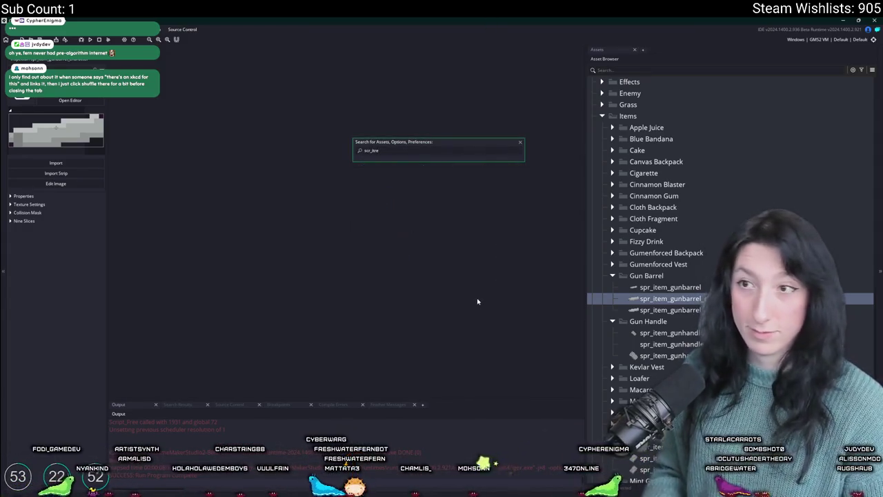
key("Return")
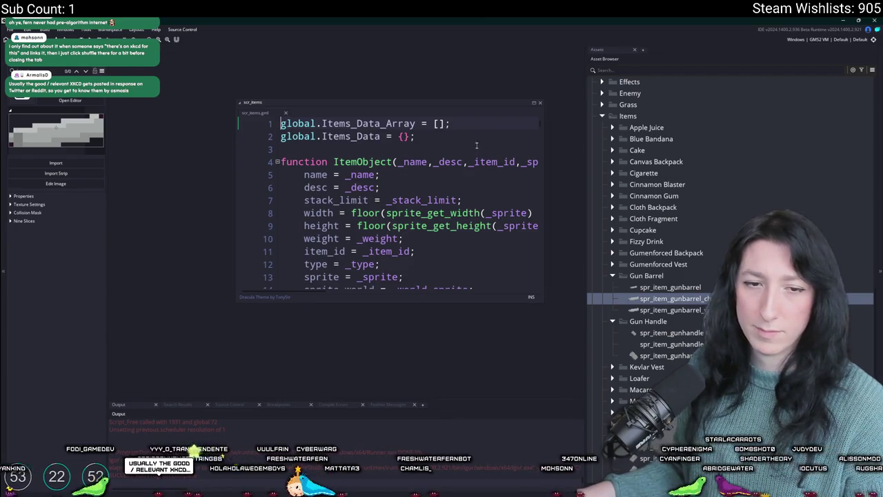
left_click(537, 102)
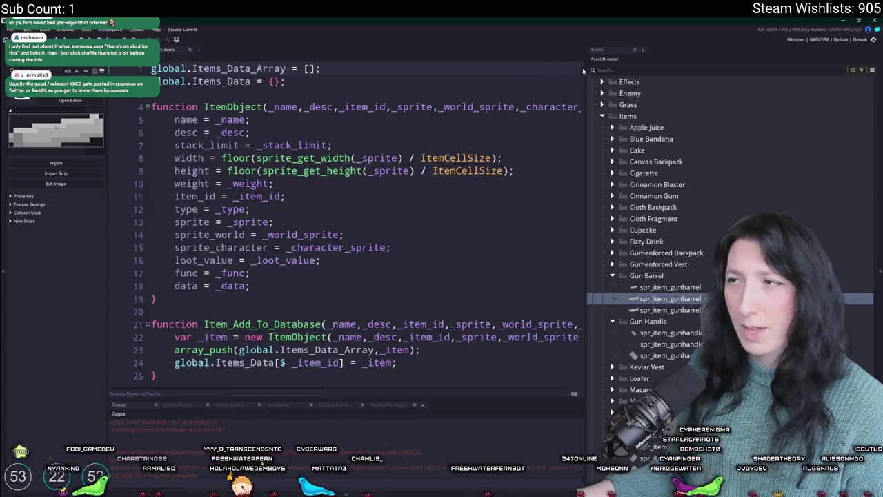
scroll(533, 254, "down", 20)
scroll(533, 254, "down", 20)
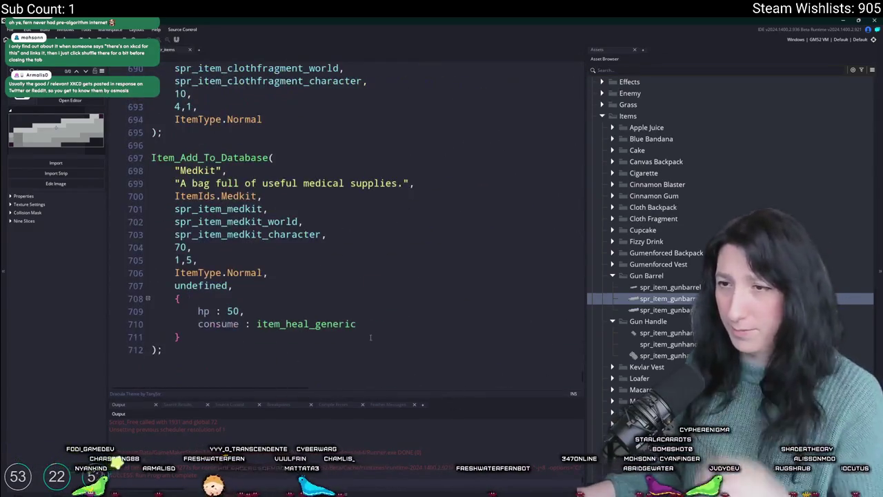
left_click(310, 364)
mouse_move(310, 365)
left_mouse_down()
mouse_move(160, 146)
mouse_move(163, 136)
left_mouse_up()
key("ctrl+d")
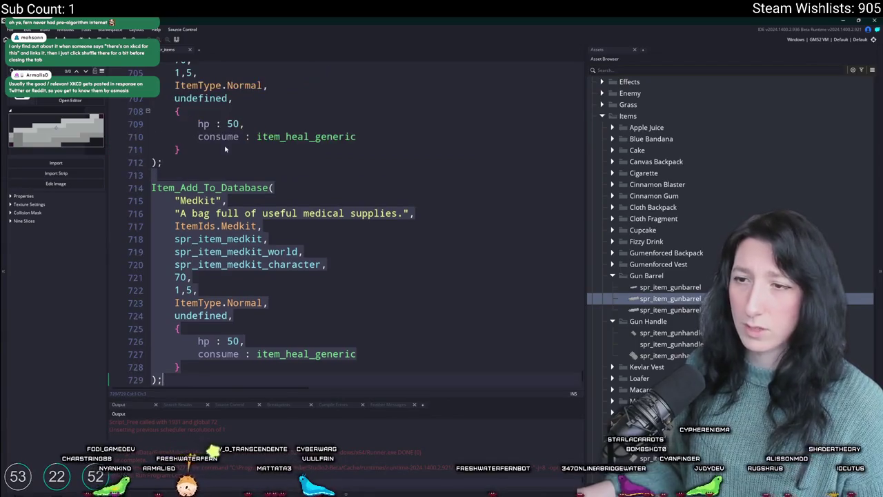
Delete the copy's healing data lines and set its value to 20.
scroll(311, 245, "down", 1)
left_click(369, 325)
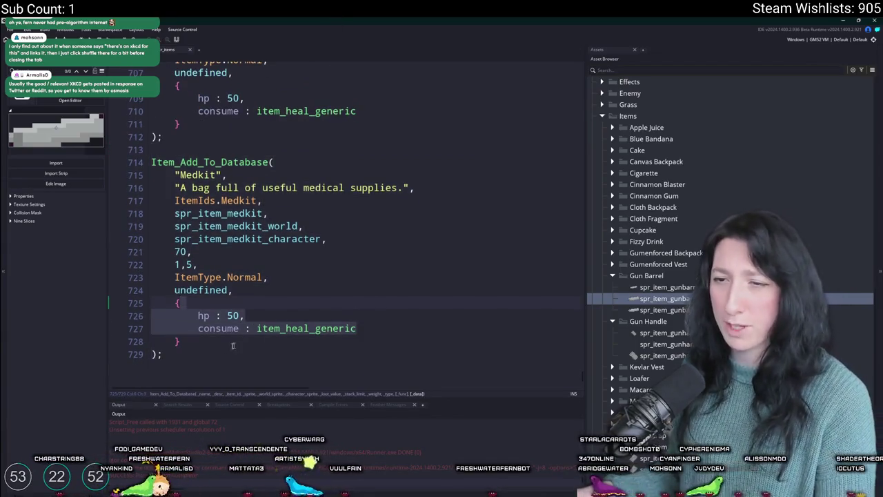
left_click(211, 328)
mouse_move(210, 341)
left_mouse_down()
mouse_move(207, 303)
mouse_move(153, 292)
left_mouse_up()
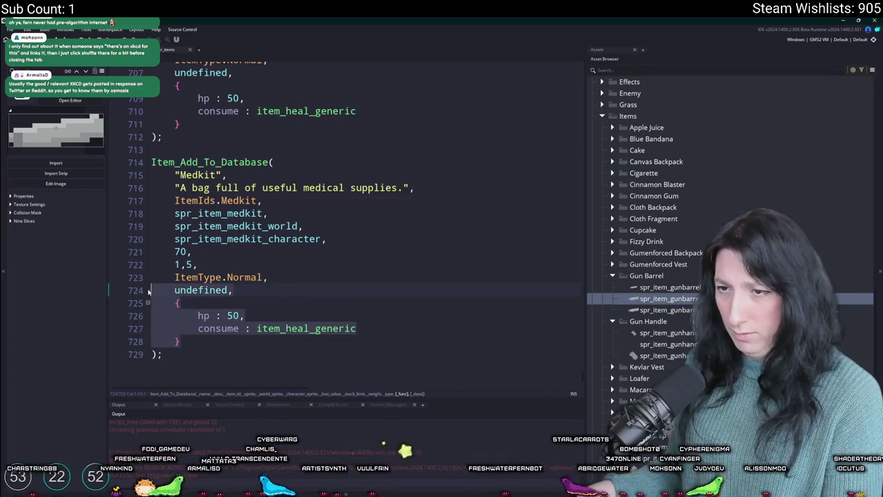
key("BackSpace")
key("BackSpace")
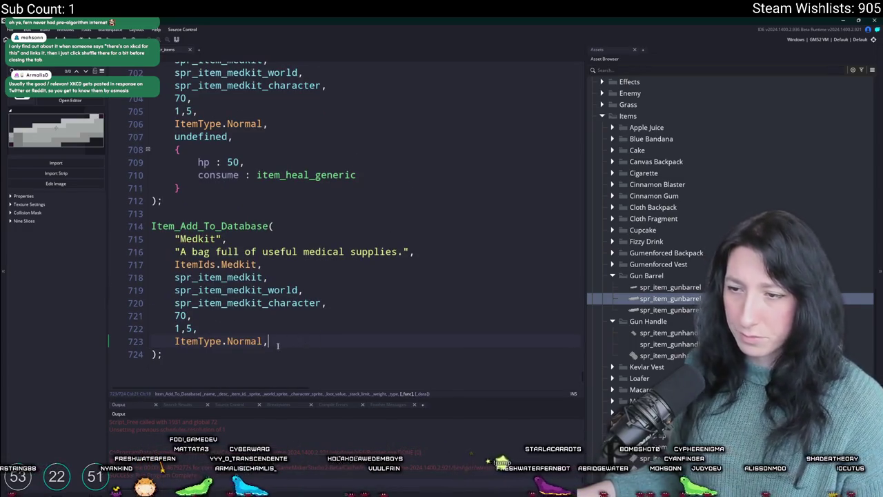
key("BackSpace")
key("Up")
key("Up")
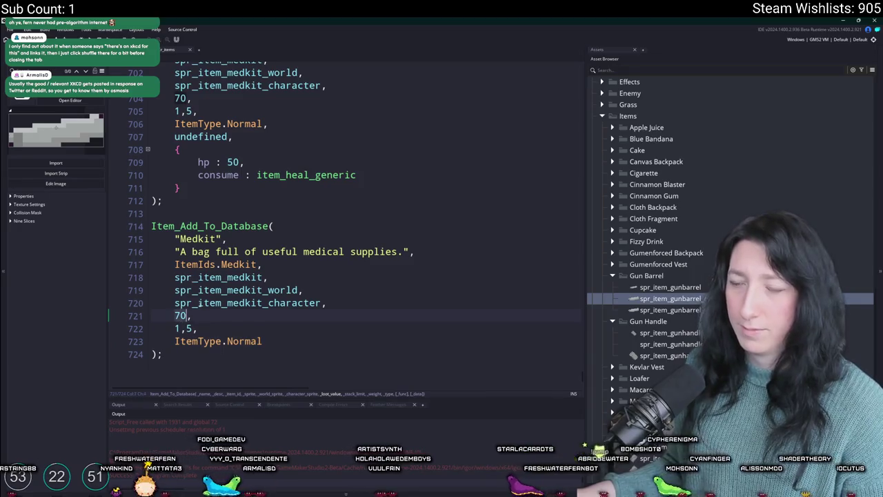
type("20")
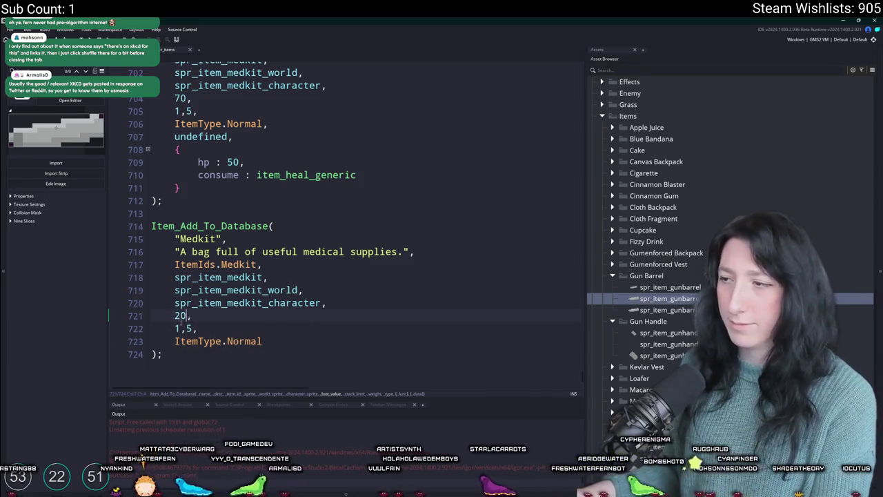
Change the copy's item id to ItemIds.MetalScrap and its sprite names to metalscrap.
double_click(198, 239)
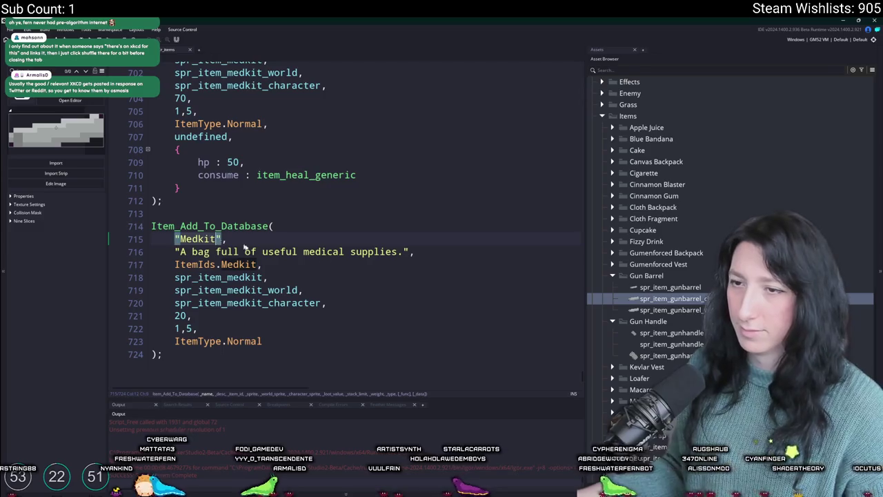
double_click(238, 265)
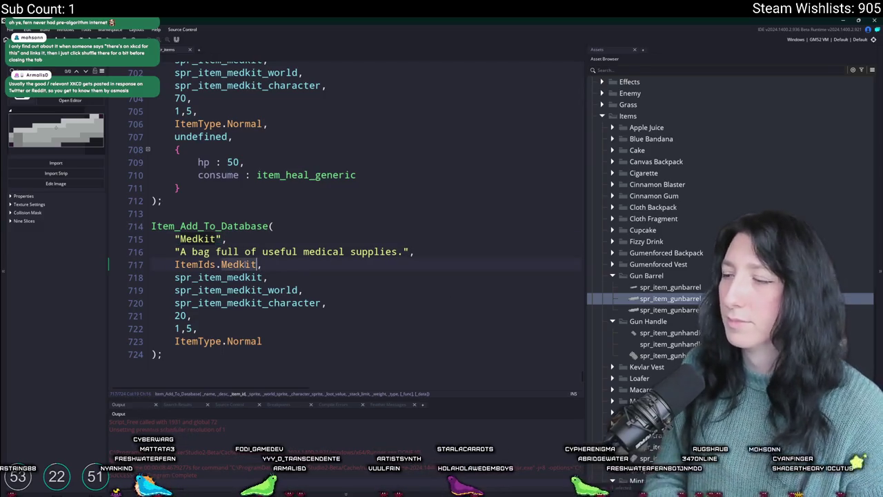
type("MetalScrap")
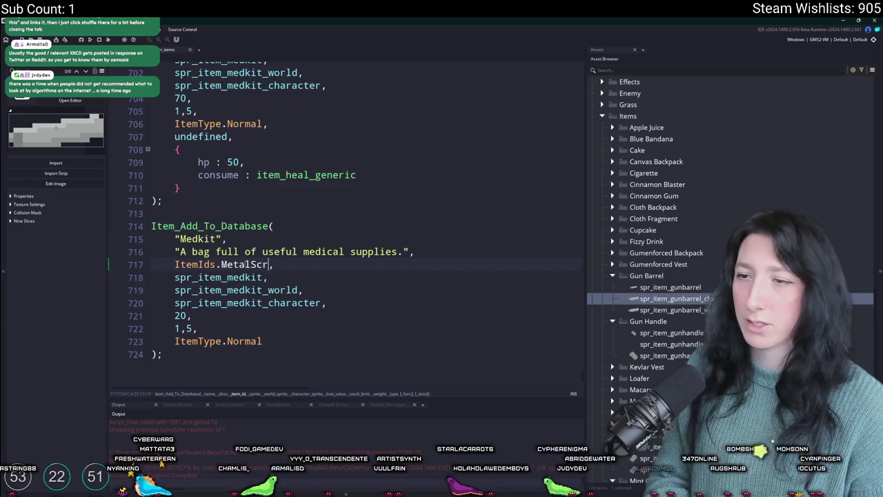
mouse_move(151, 290)
left_mouse_down()
mouse_move(303, 291)
mouse_move(263, 303)
left_mouse_up()
left_click(228, 277)
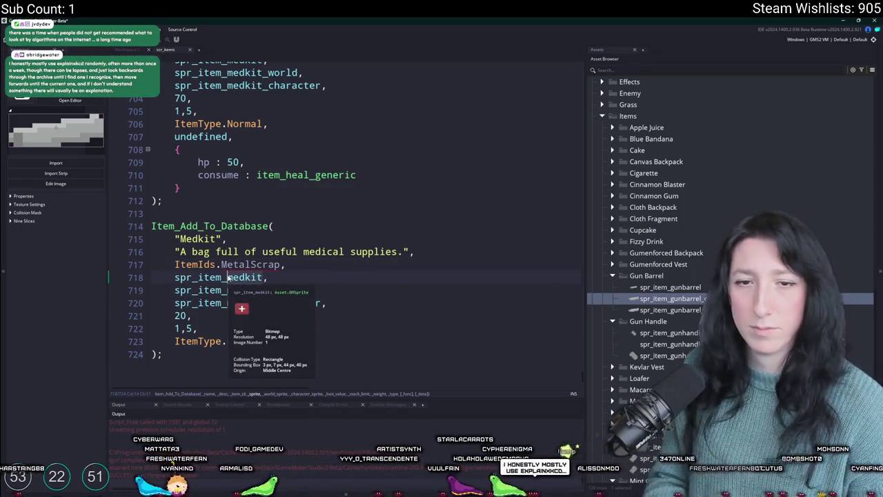
type("metalscrap")
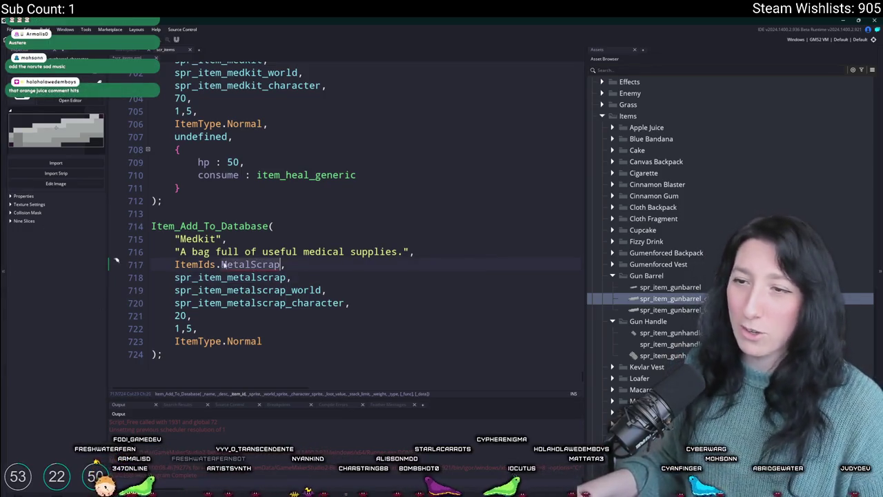
Add MetalScrap to the ItemIds enum by duplicating its Medkit line.
middle_click(256, 264)
scroll(275, 316, "down", 2)
left_click(261, 340)
key("ctrl+d")
double_click(193, 353)
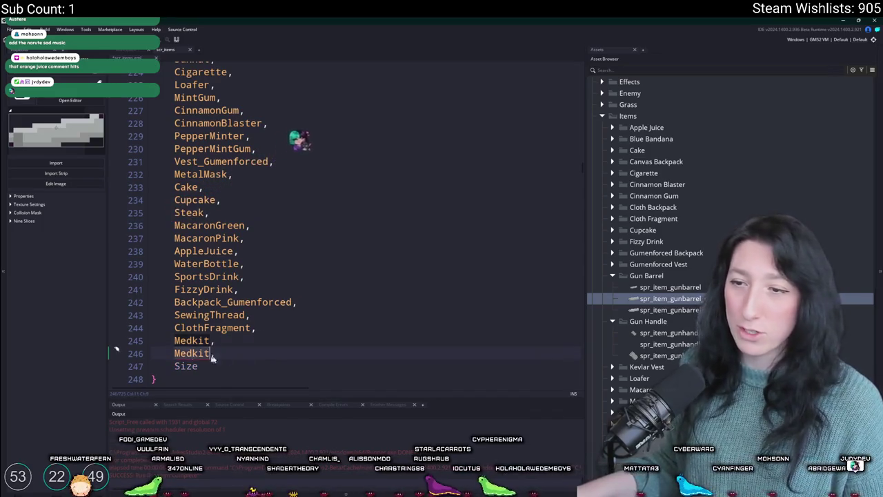
type("MetalScrap")
Search for MetalScrap to return to the new entry's description line.
key("ctrl+f")
left_click(565, 75)
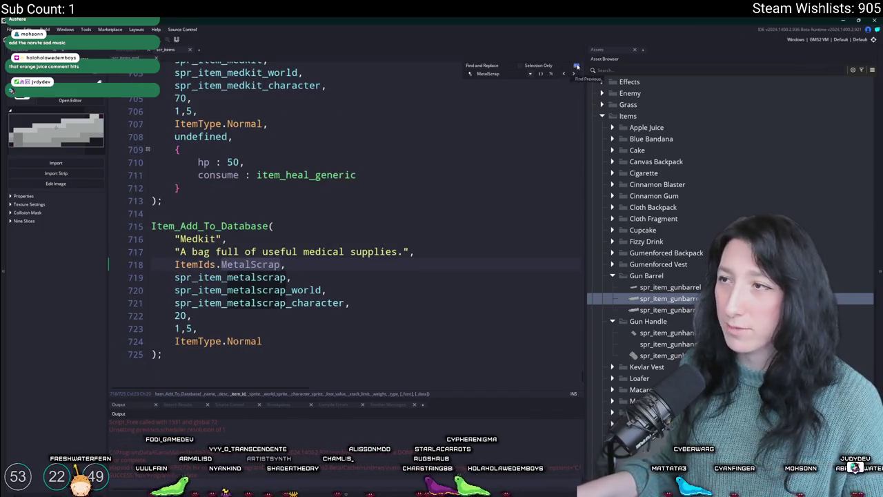
left_click(576, 66)
left_click(405, 341)
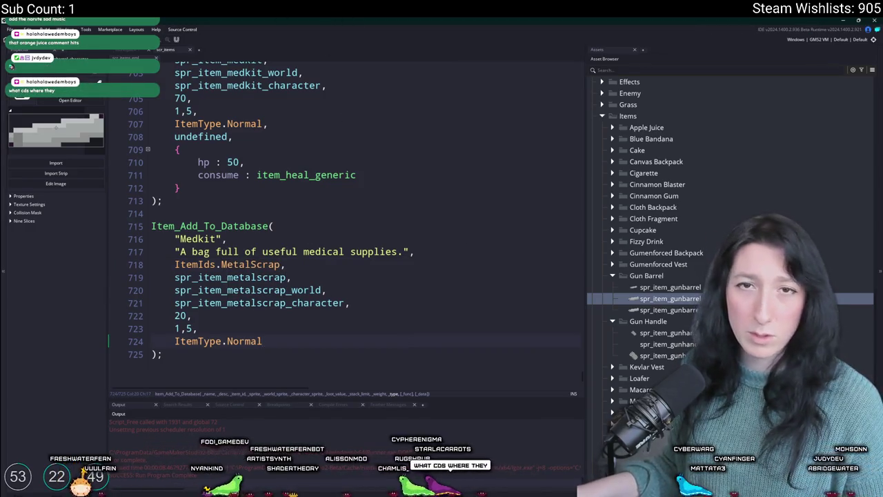
left_click(440, 253)
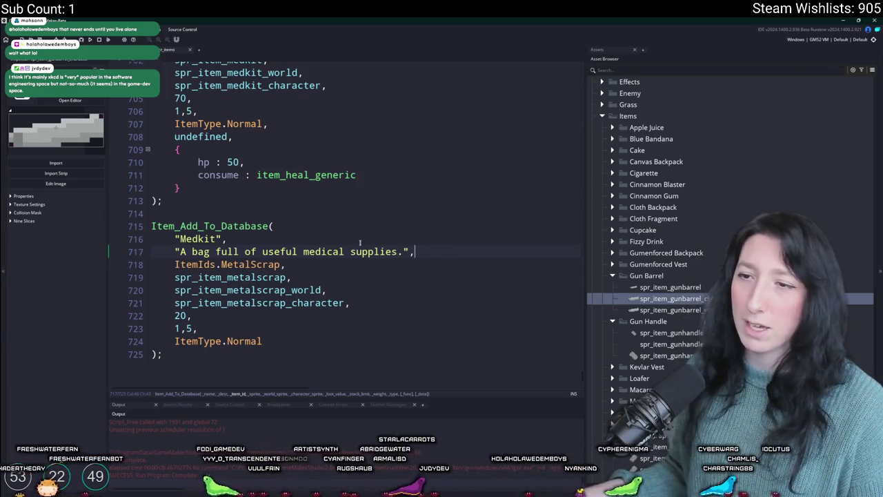
Name the entry 'Metal Scrap' and describe it as 'Used as a crafting component in many things.'.
double_click(200, 239)
type("Meta")
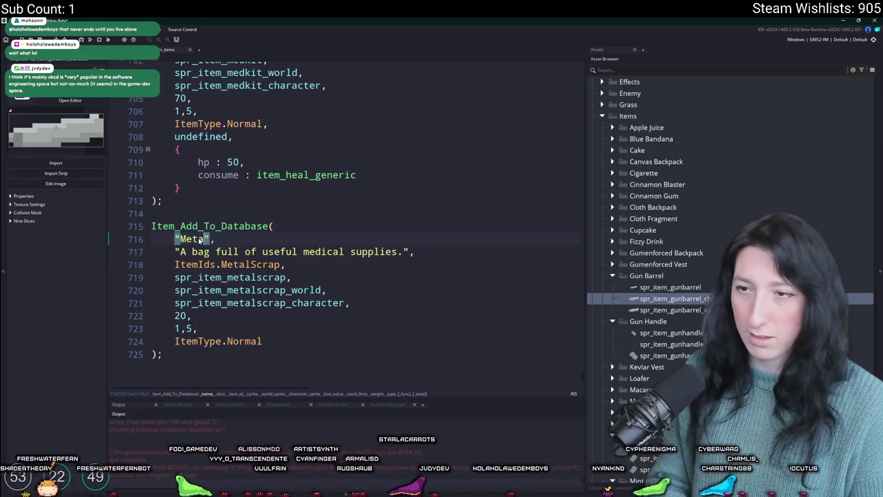
type("l Scrap")
left_click(443, 248)
left_click_drag(403, 251, 180, 252)
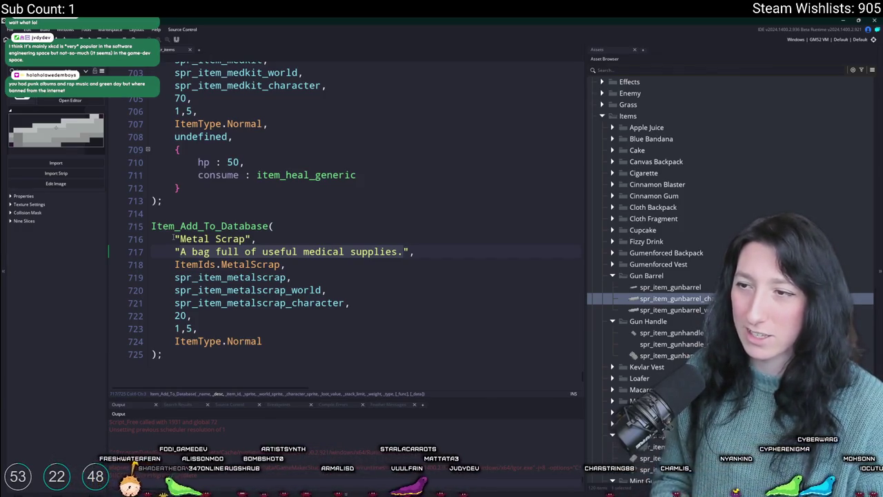
key("BackSpace")
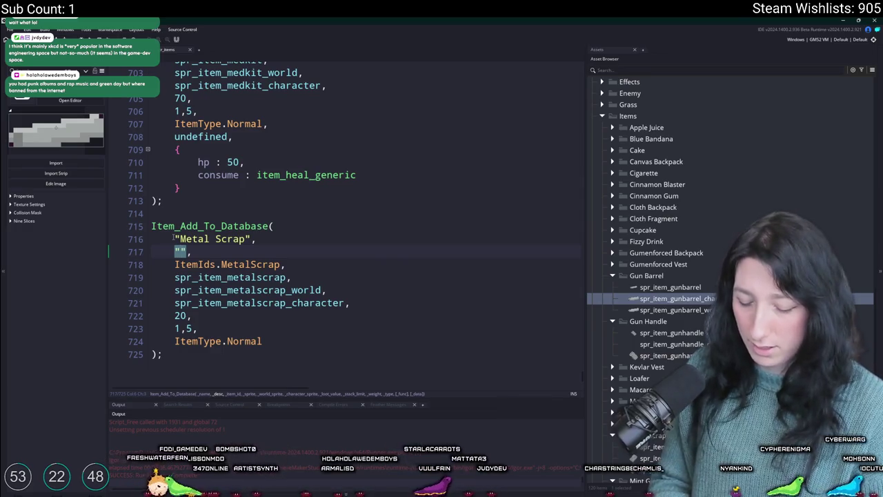
type("Used as ")
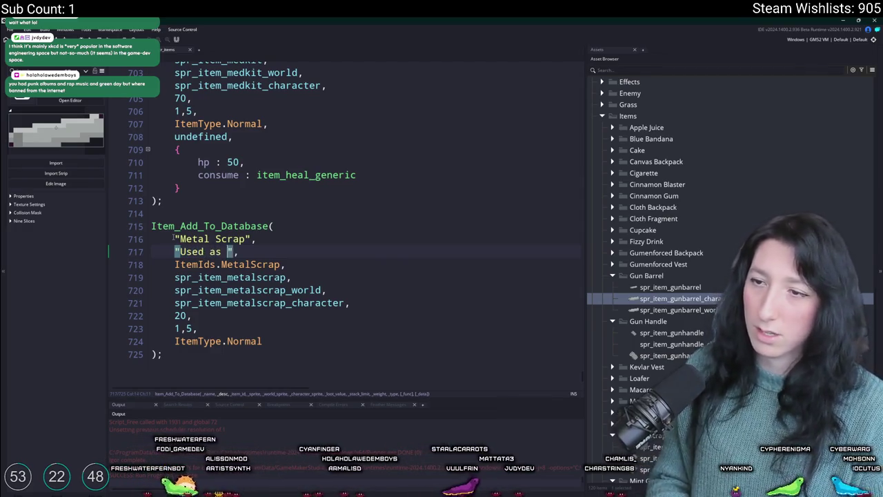
type("a crafting component in many things.")
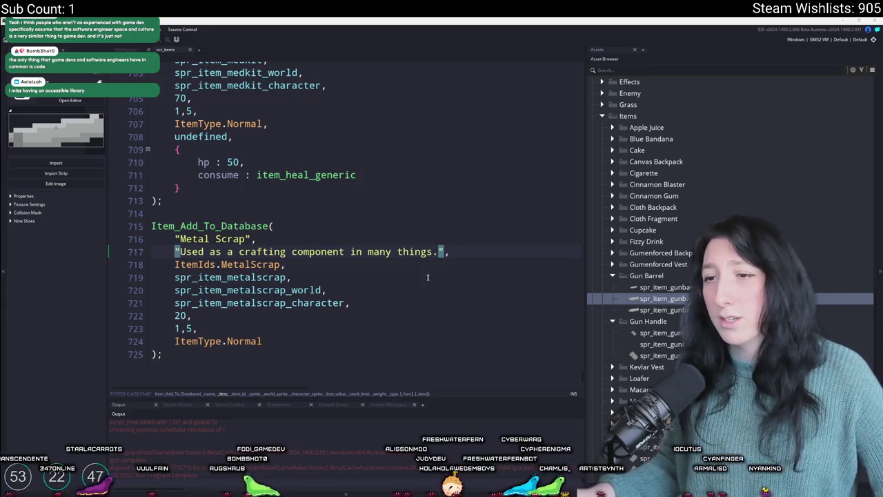
Change the Metal Scrap value from 20 to 30 and its 1,5 numbers to 1,3.
left_click(188, 315)
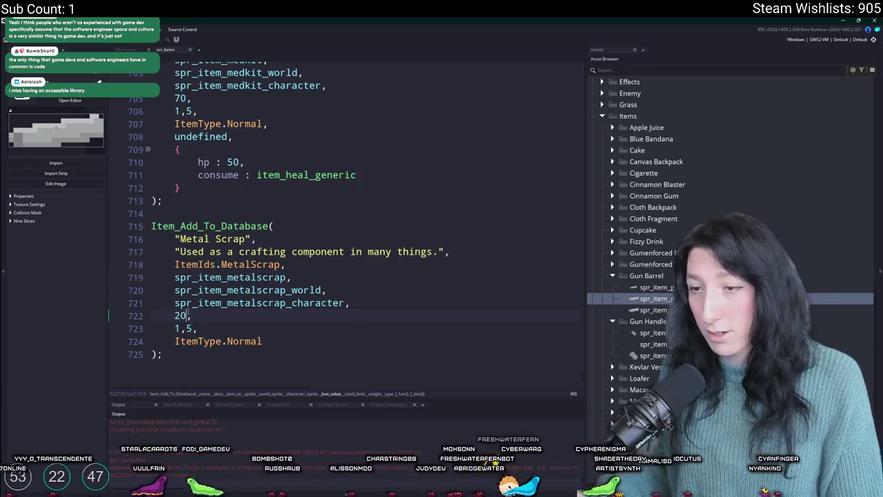
left_click(193, 328)
left_click(179, 315)
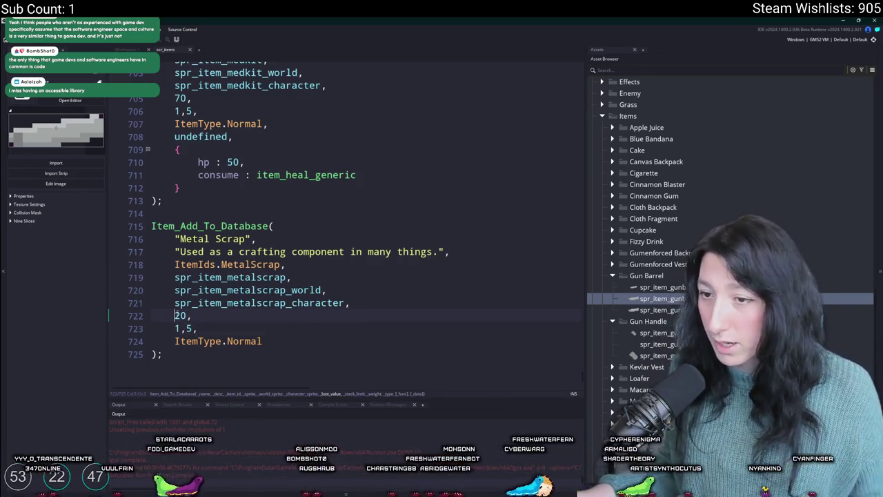
key("BackSpace")
type("3")
left_click(188, 328)
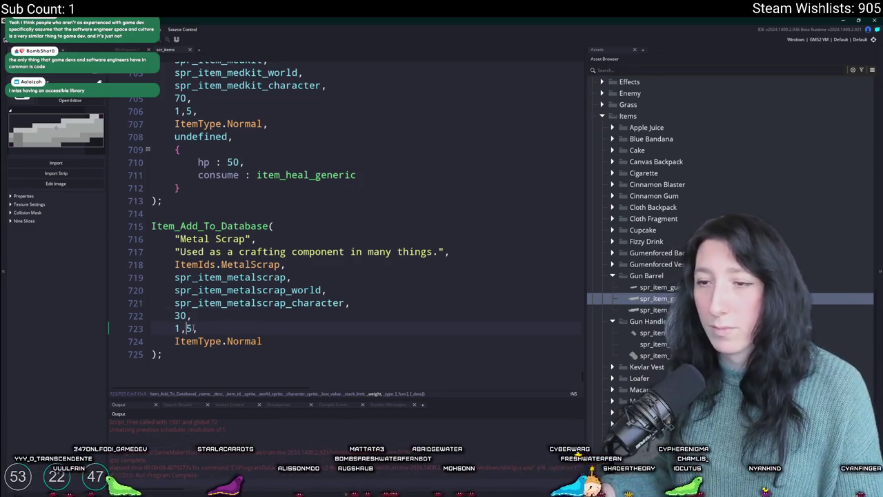
key("BackSpace")
type("3")
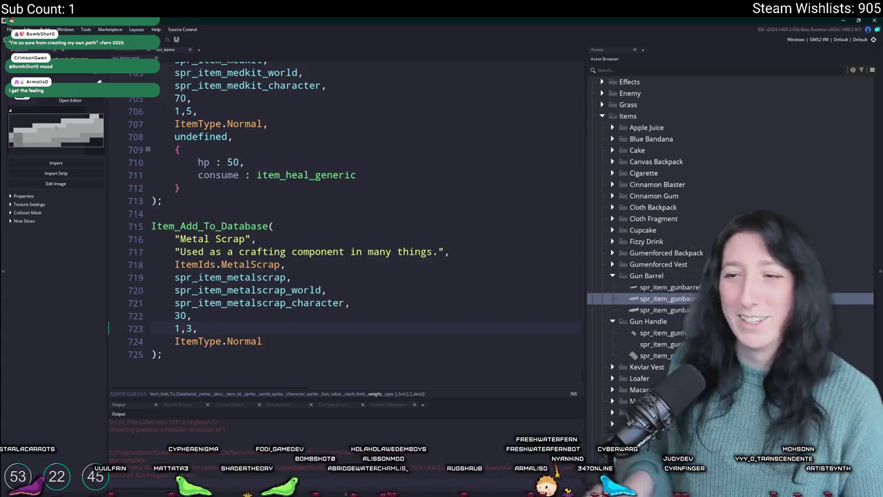
scroll(293, 288, "up", 1)
scroll(293, 288, "up", 2)
scroll(331, 296, "down", 3)
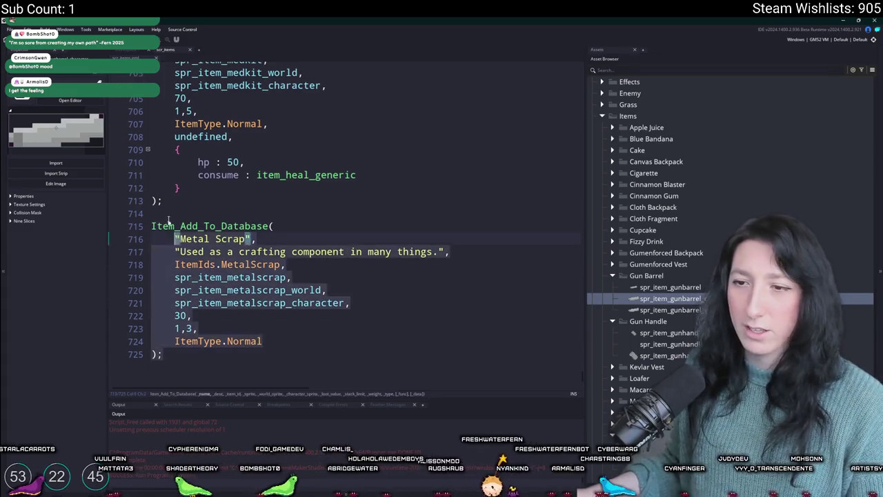
left_click(175, 328)
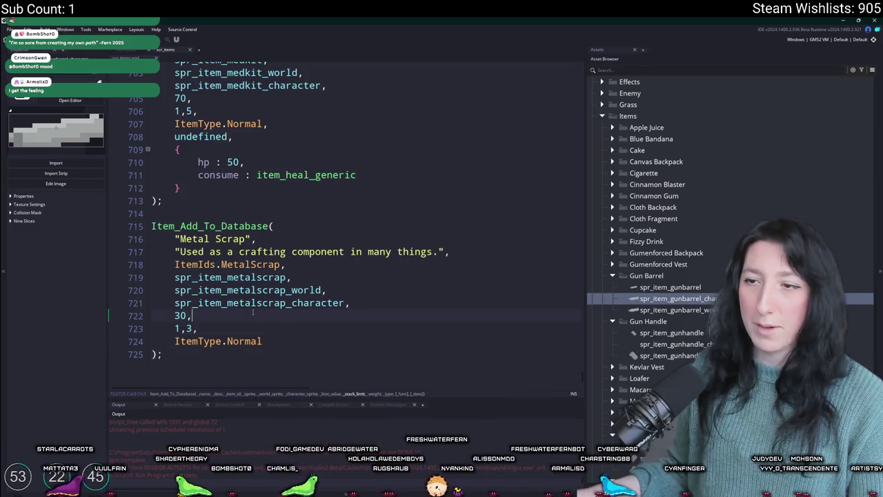
Duplicate the Metal Scrap entry as 'Gun Barrel' with gunbarrel sprite names.
left_click_drag(168, 357, 163, 213)
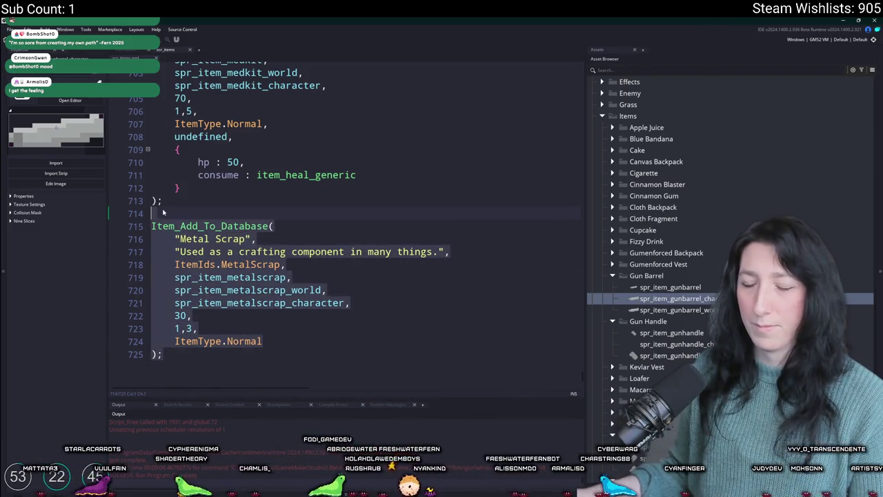
key("ctrl+d")
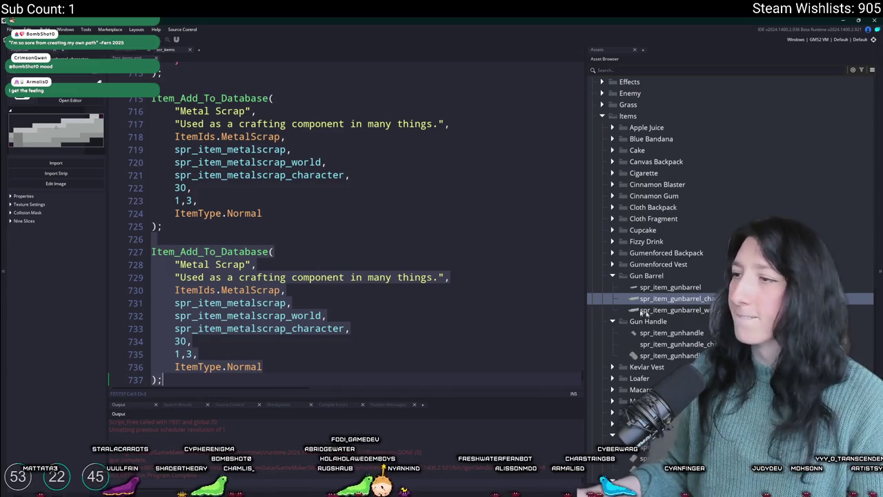
left_click(255, 265)
left_click(182, 264)
left_click_drag(180, 264, 243, 264)
type("Gun GBa")
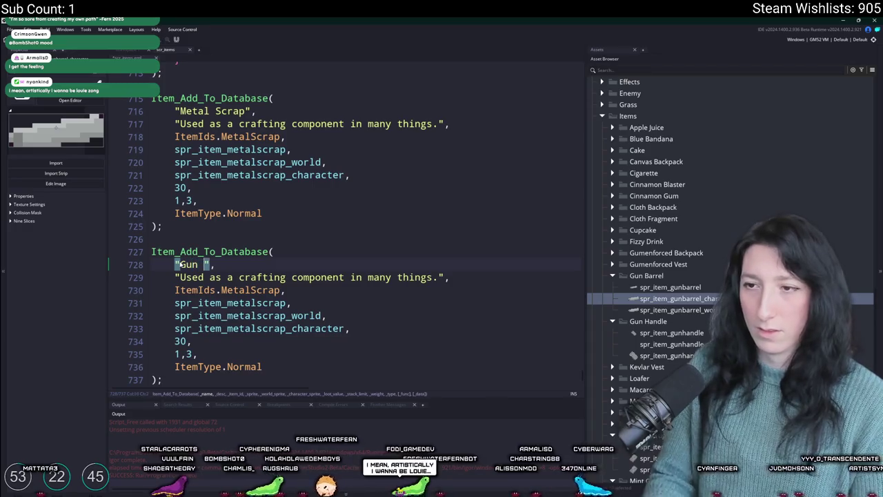
key("BackSpace")
key("BackSpace")
key("BackSpace")
type("Barr")
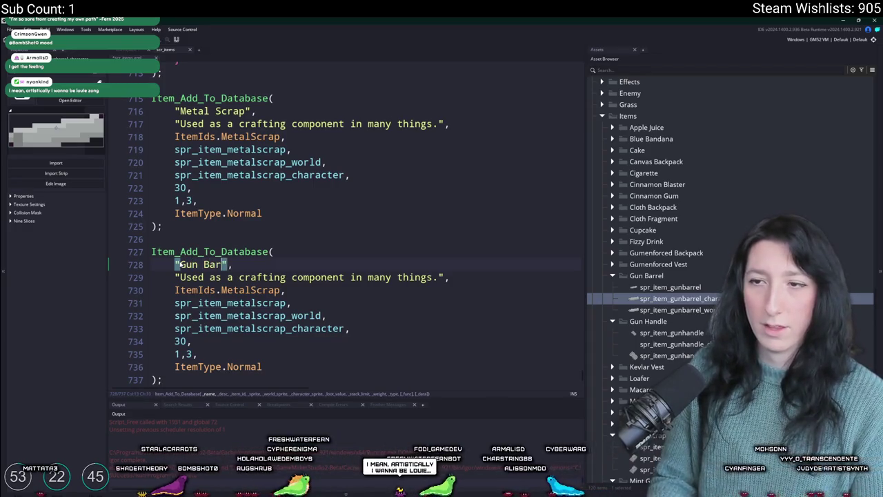
type("el")
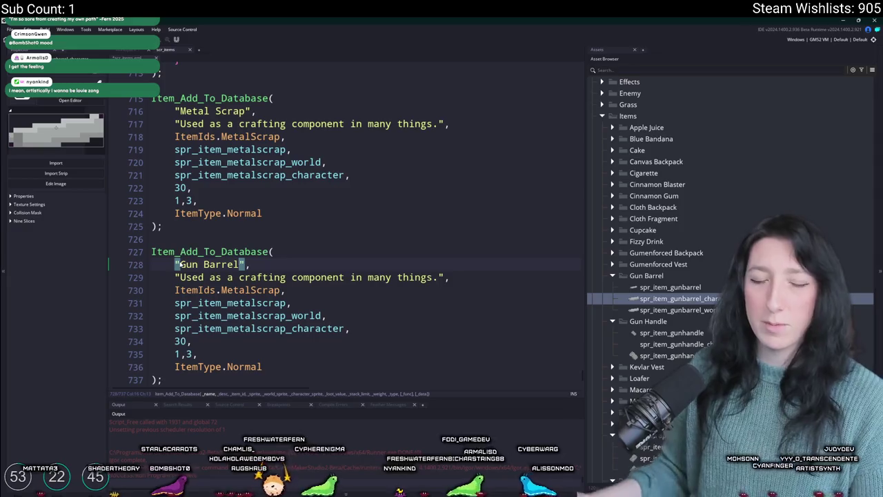
scroll(180, 264, "down", 1)
left_click(225, 305)
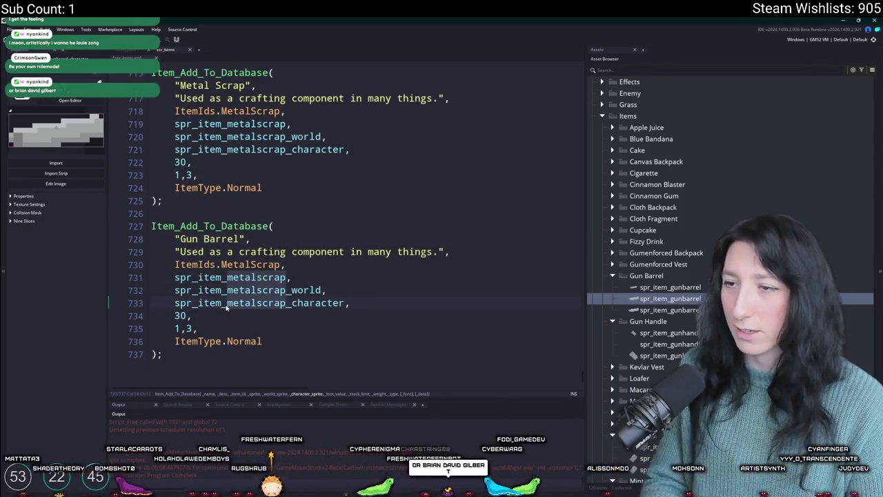
type("gunbarrel")
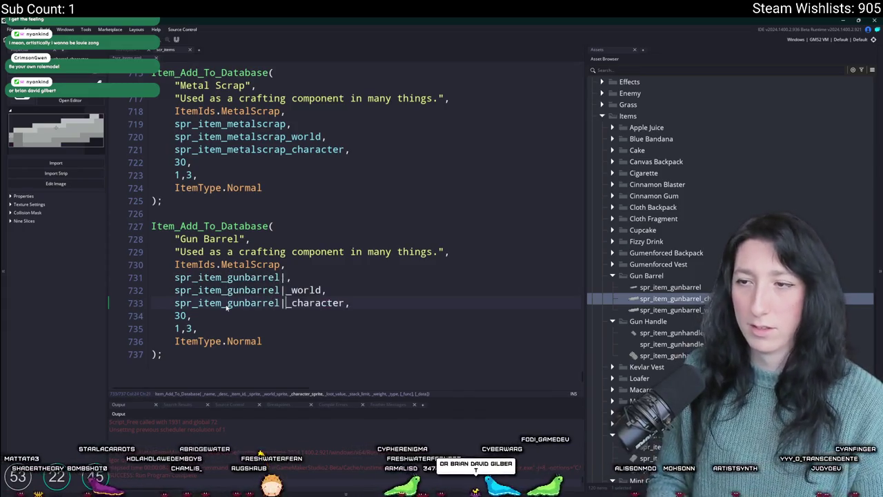
Change the Gun Barrel description to 'Used to craft a weapon.'.
double_click(396, 252)
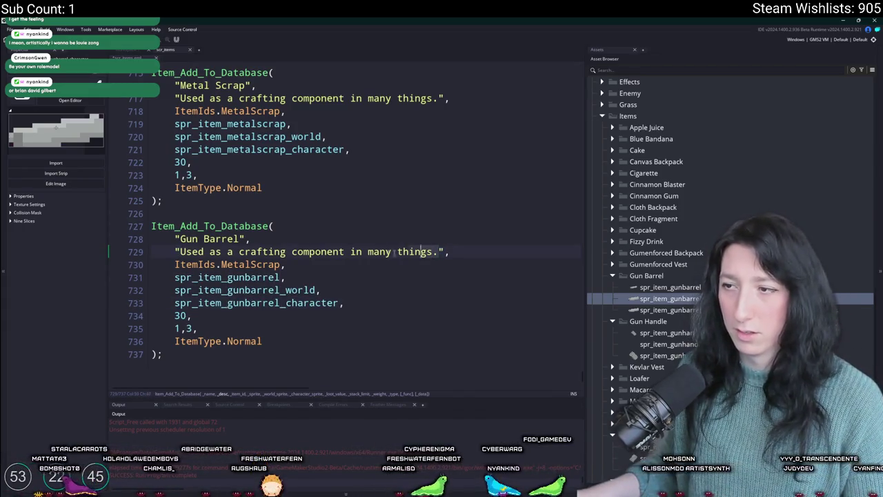
left_click_drag(396, 252, 211, 253)
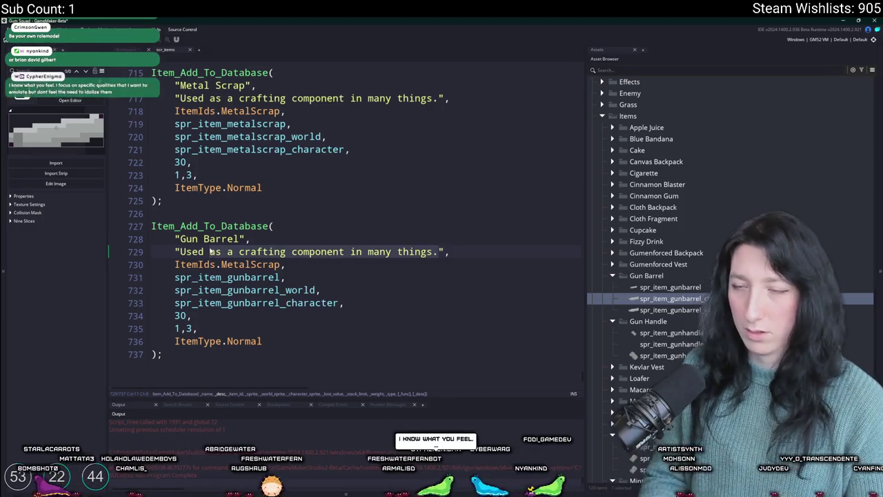
key("BackSpace")
type("to craft a weaponi")
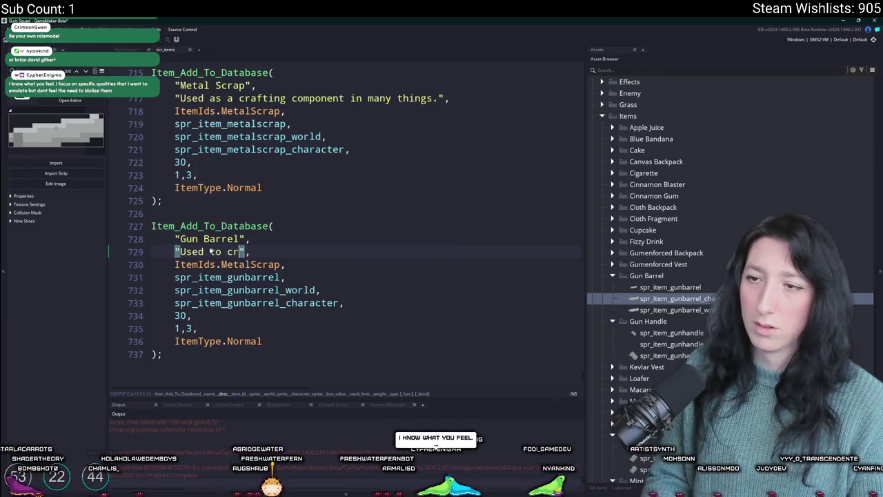
key("BackSpace")
type(".")
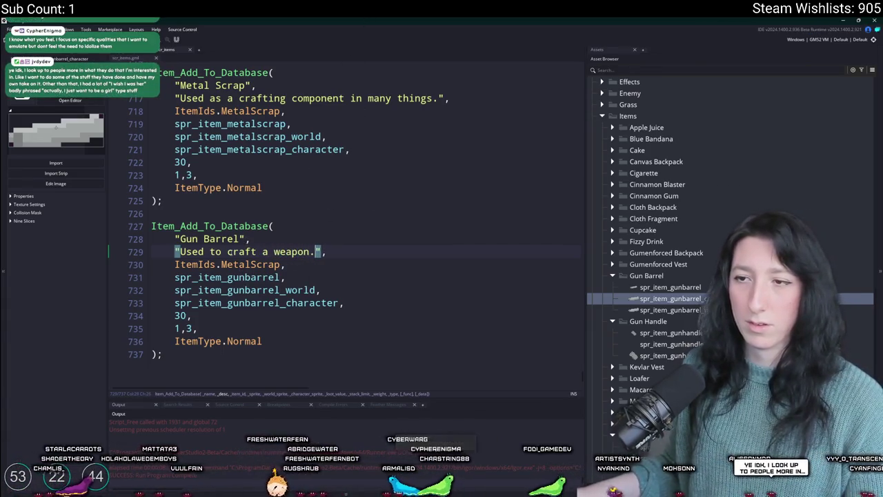
left_click_drag(270, 252, 209, 253)
left_click(311, 253)
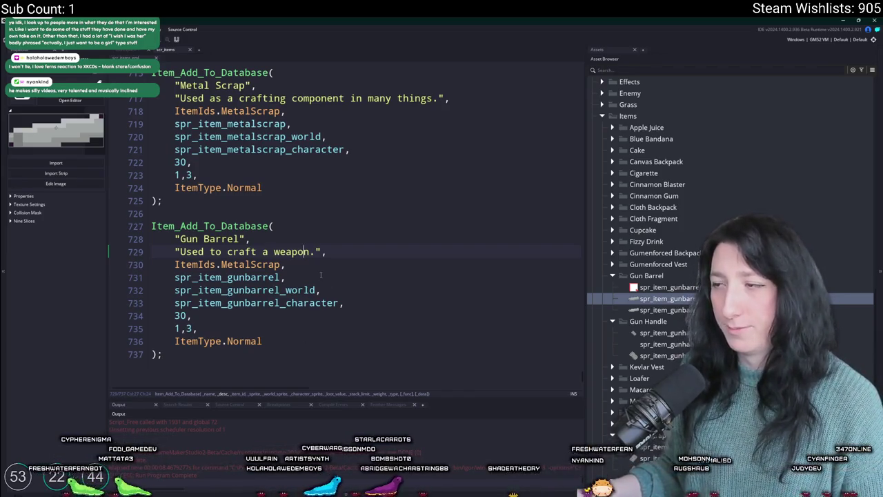
Preview spr_item_gunbarrel and check the Gun Barrel entry's value 30 and 1,3 numbers.
left_click(648, 287)
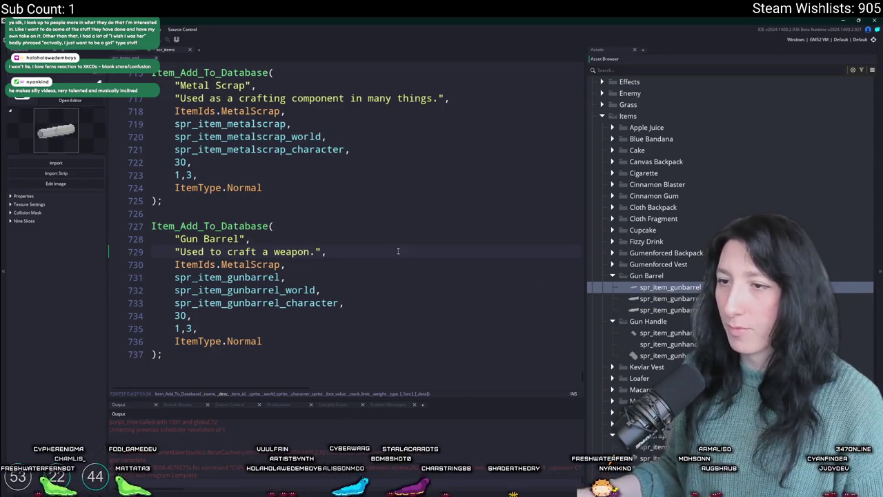
key("Down")
key("Down")
key("Down")
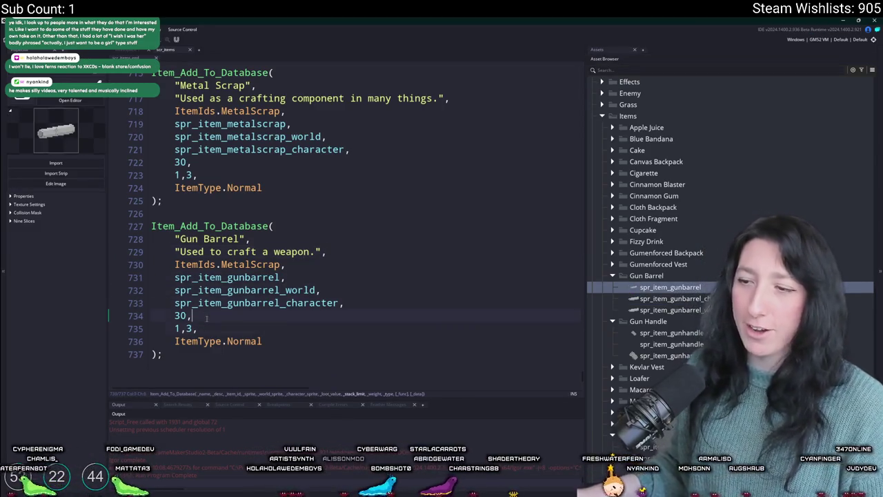
key("Left")
left_click(179, 328)
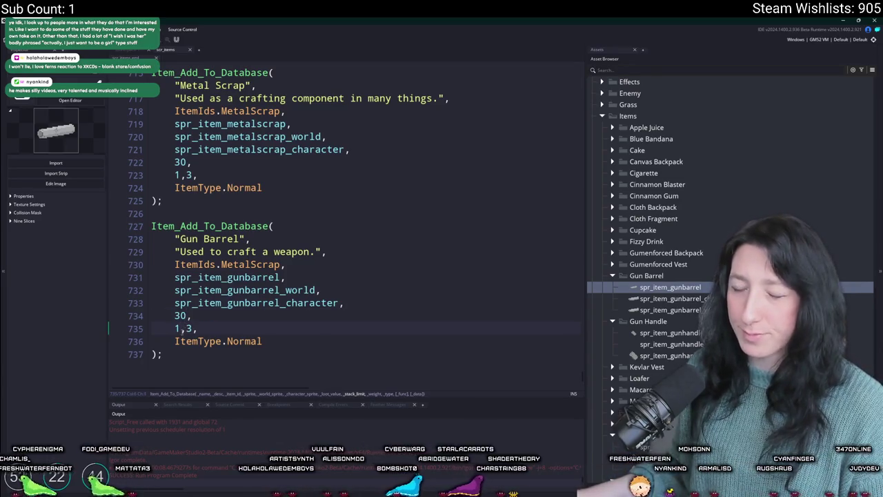
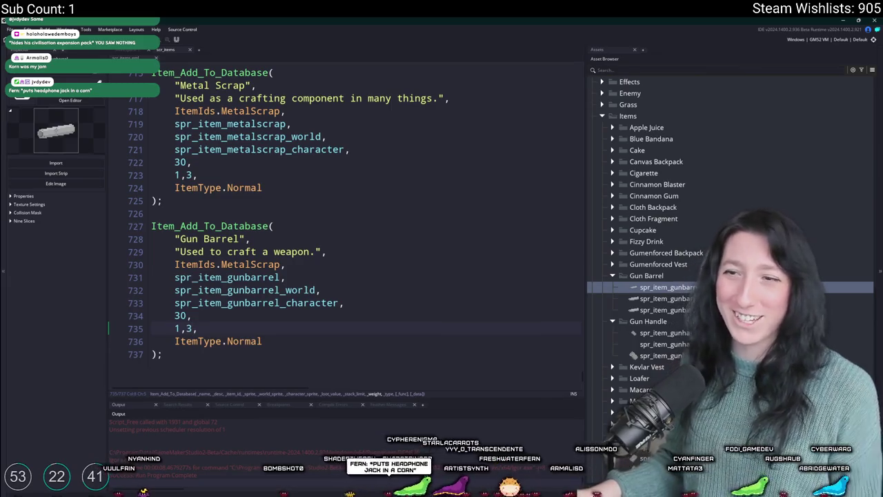
Duplicate the Gun Barrel database entry and rename the copy 'Gun Handle'.
left_click(359, 296)
scroll(401, 153, "down", 1)
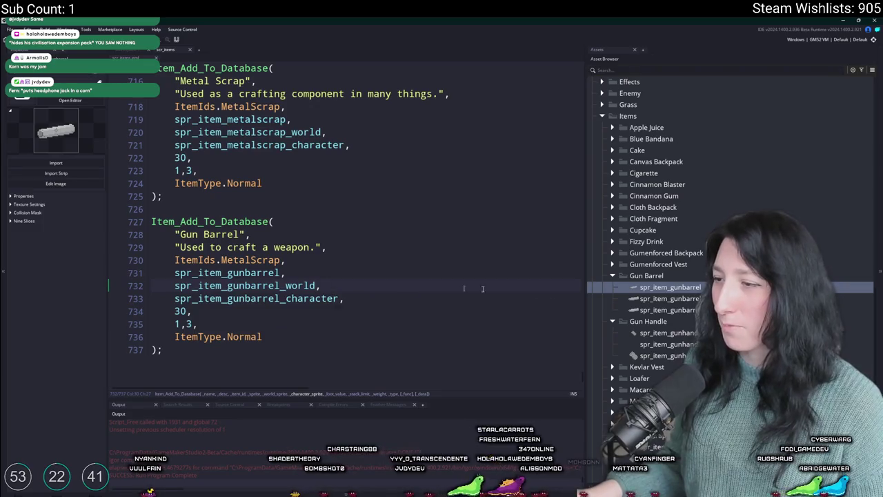
scroll(690, 207, "down", 2)
left_click_drag(162, 349, 151, 209)
key("ctrl+d")
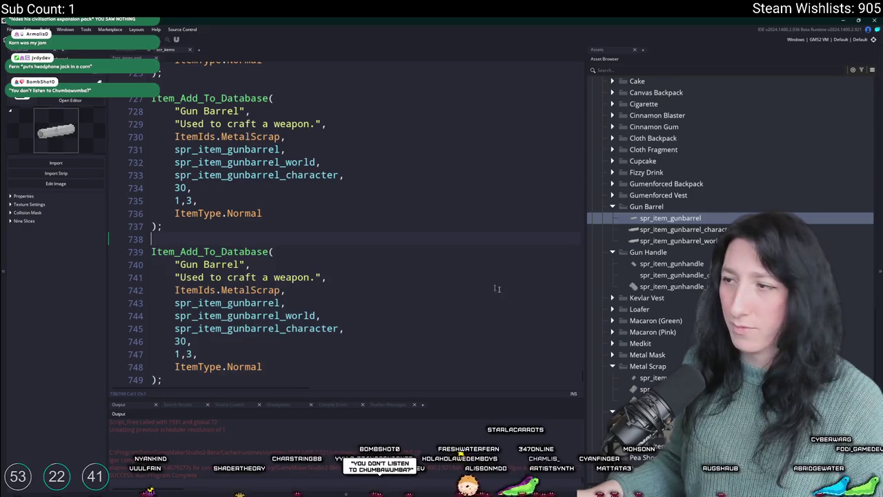
left_click(243, 265)
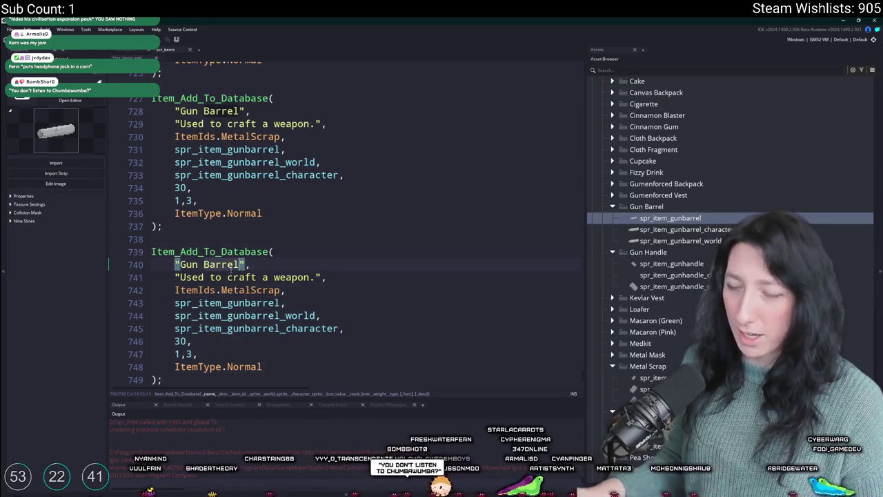
key("ctrl+BackSpace")
type("Handli")
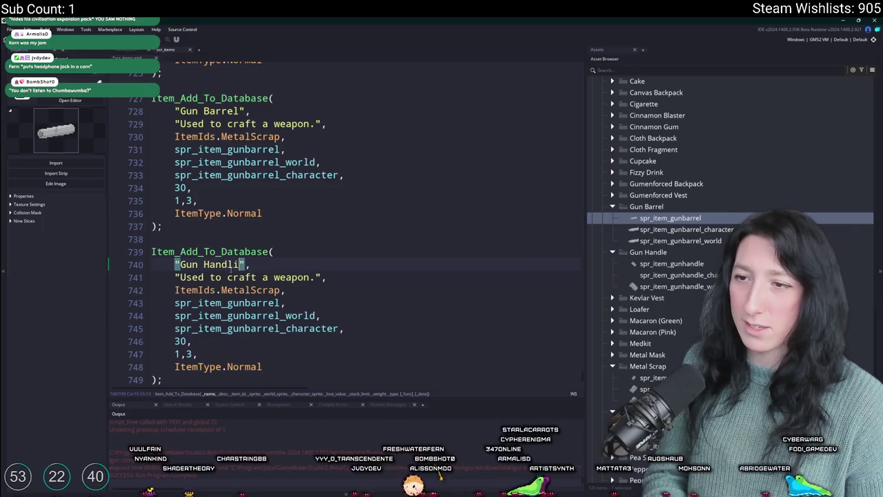
key("BackSpace")
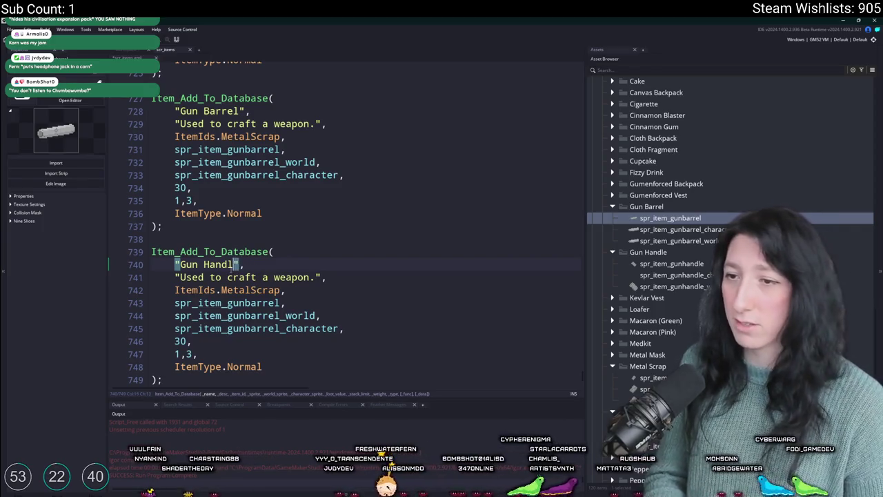
type("e")
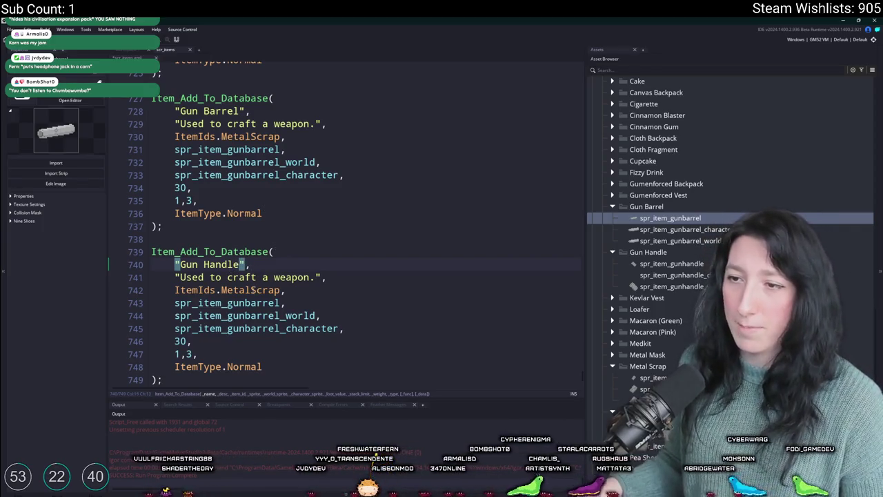
Change Gun Barrel's item id from ItemIds.MetalScrap to ItemIds.GunBarrel and view the ItemIds enum.
left_click(279, 136)
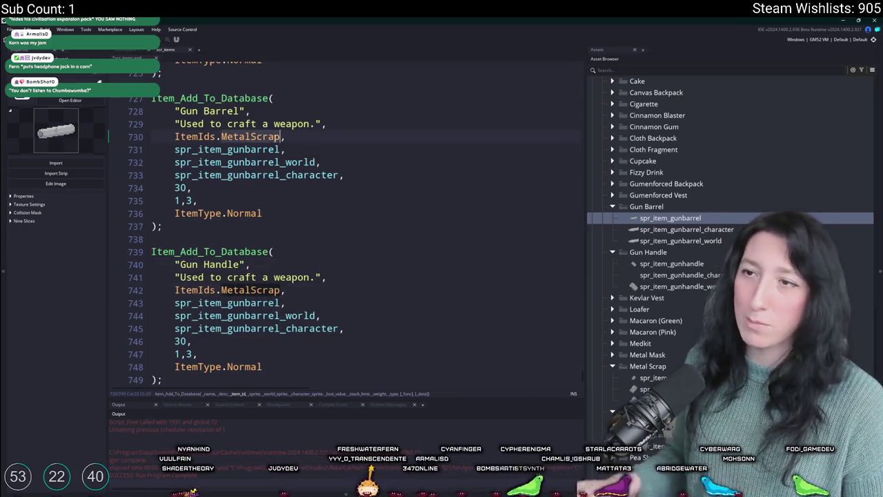
type("GunBarr")
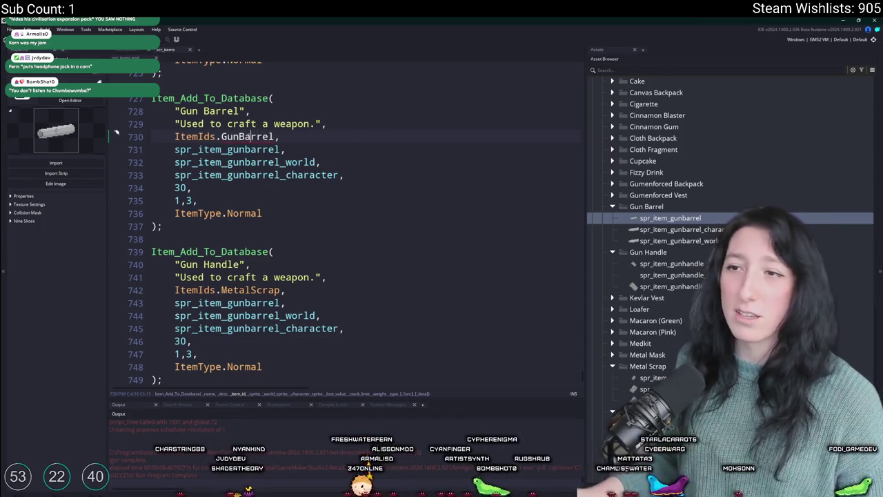
key("F12")
scroll(253, 166, "down", 5)
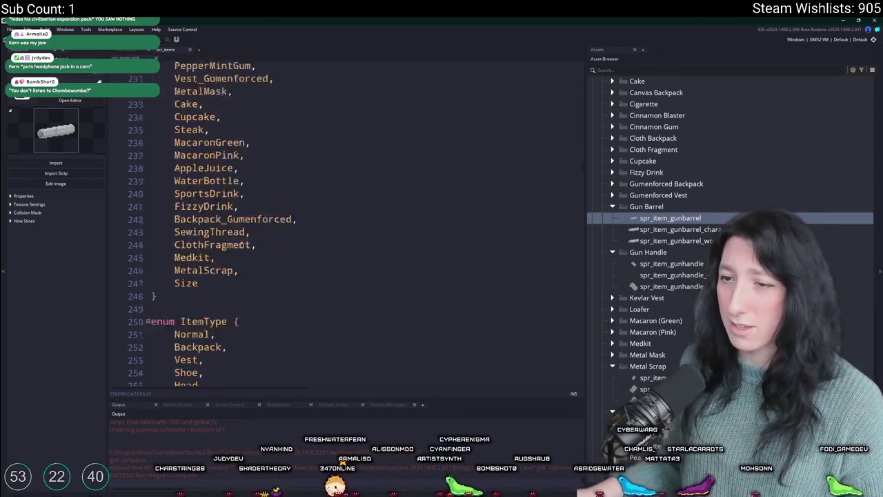
Add two new GunBarrel value lines to the ItemIds enum after MetalScrap.
left_click(239, 242)
key("ctrl+d")
double_click(204, 255)
type("GunBarrel")
key("ctrl+d")
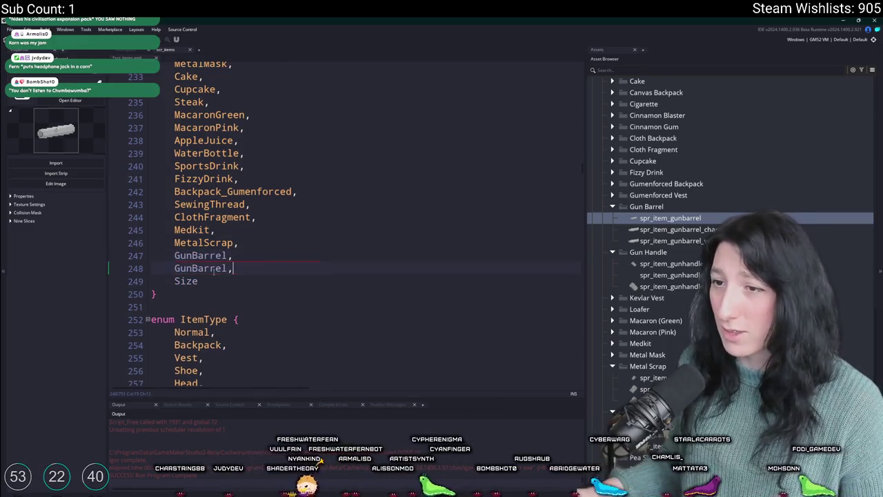
left_click_drag(228, 268, 193, 269)
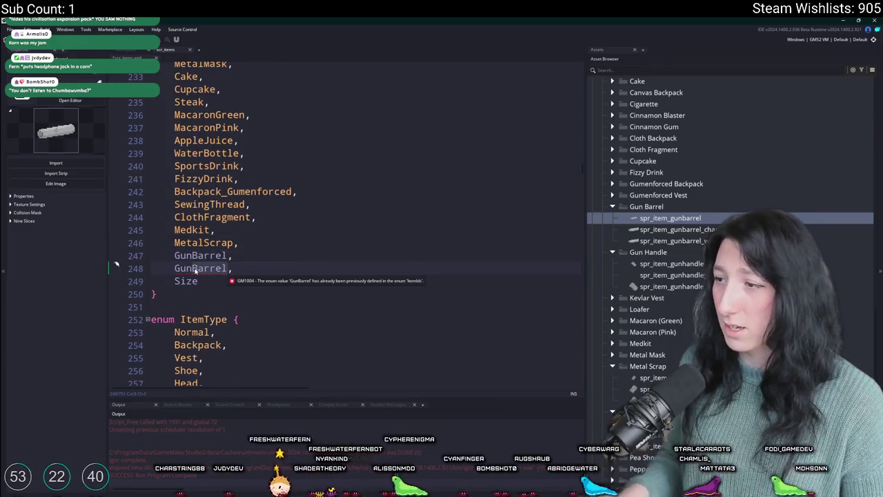
key("BackSpace")
type("Barrel")
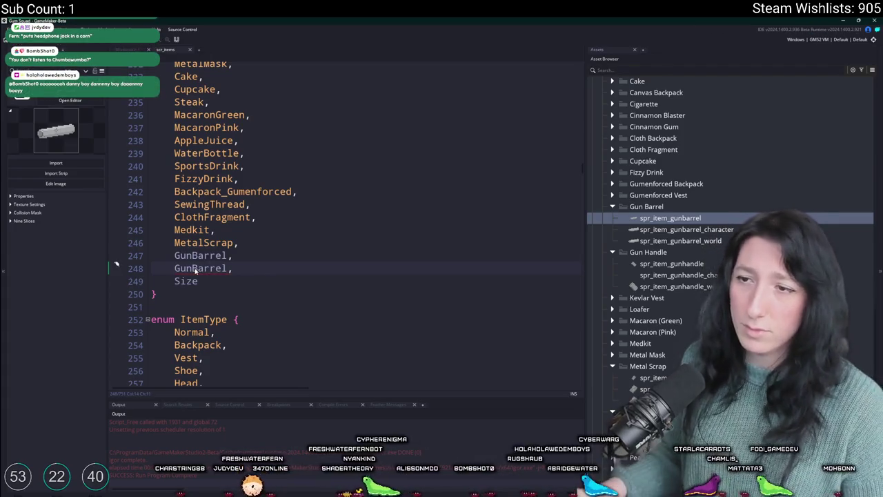
Rename the first new enum value GunHandle and give the Gun Handle entry ItemIds.GunHandle.
double_click(225, 256)
left_click(200, 256)
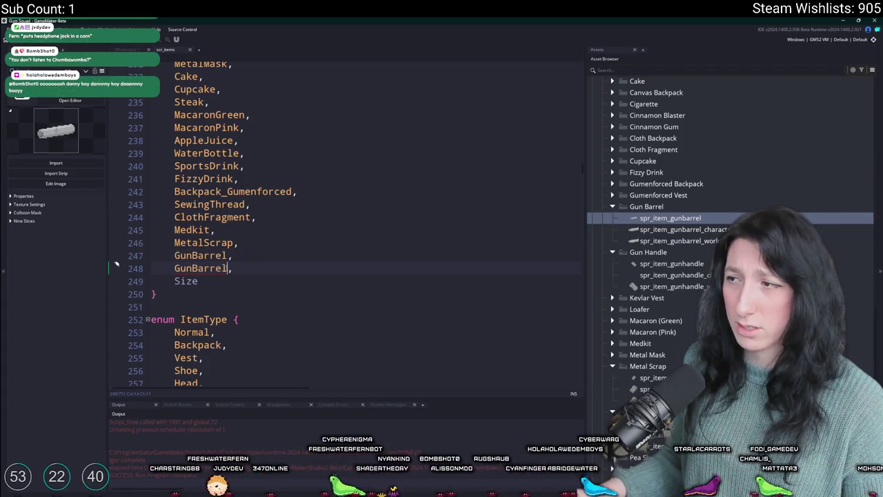
double_click(200, 257)
type("GunHandle")
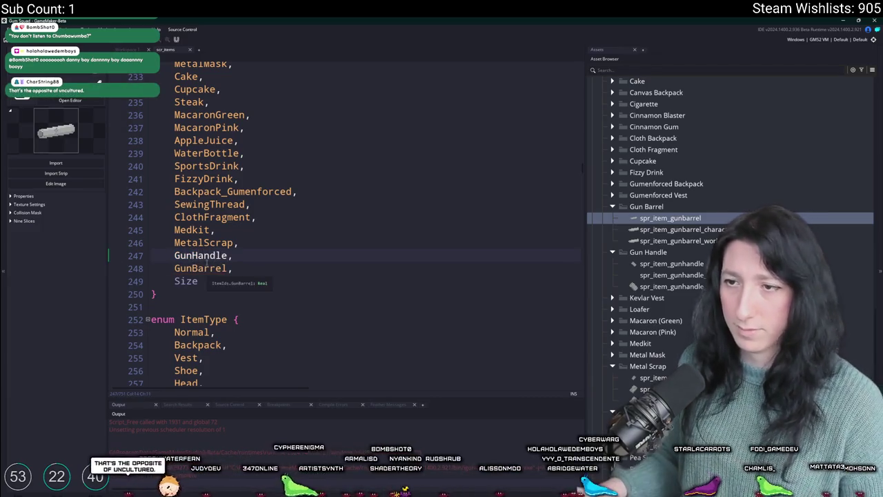
key("alt+Left")
key("Return")
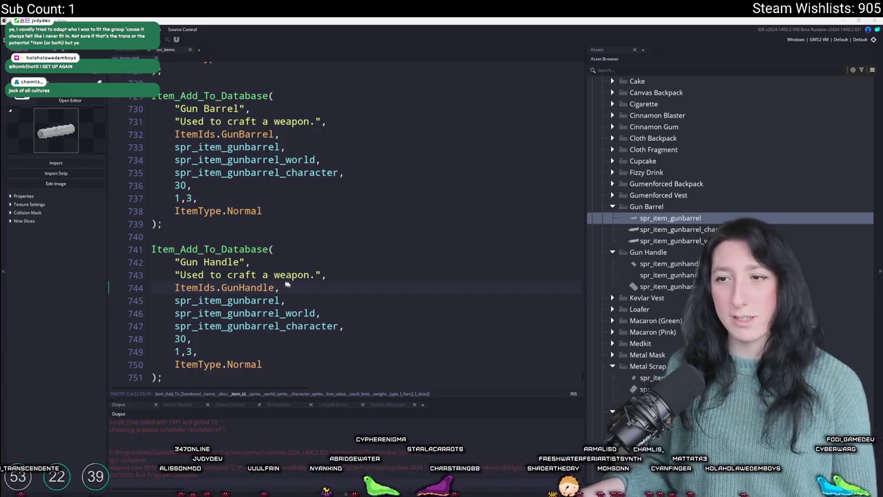
Point the Gun Handle entry at spr_item_gunhandle, spr_item_gunhandle_world and spr_item_gunhandle_character.
left_click(355, 262)
scroll(355, 267, "down", 1)
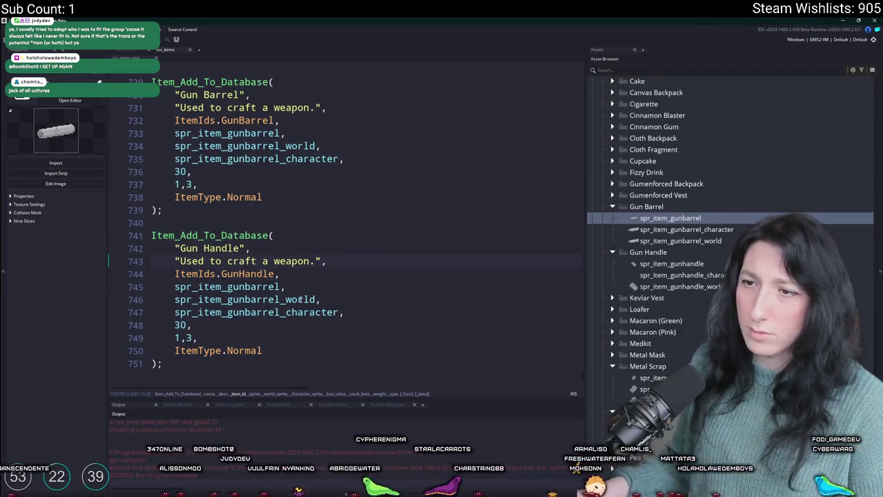
left_click(239, 312)
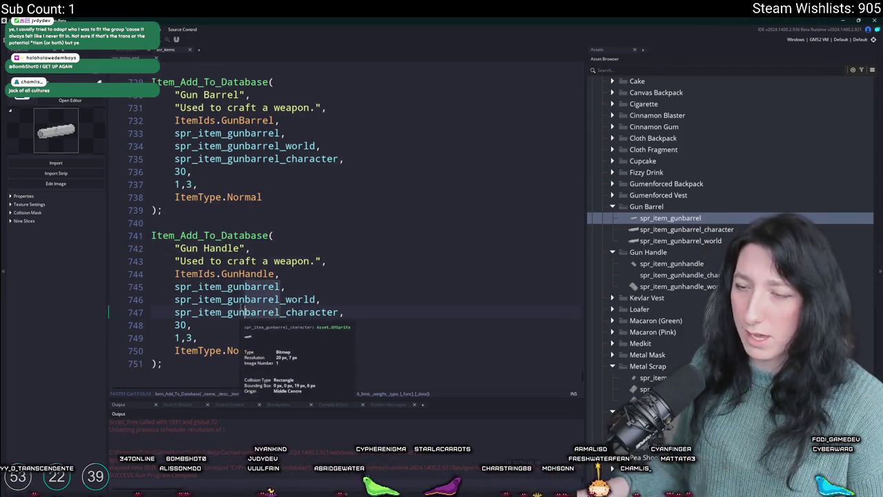
key("shift+Right")
key("shift+Right")
key("shift+Right")
type("handle")
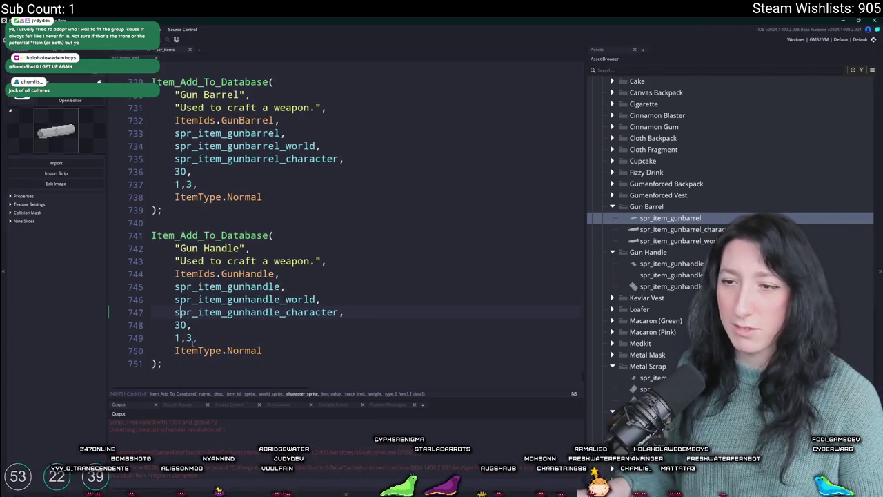
Review the Gun Barrel and Gun Handle entries, then switch to Aseprite.
scroll(358, 255, "up", 7)
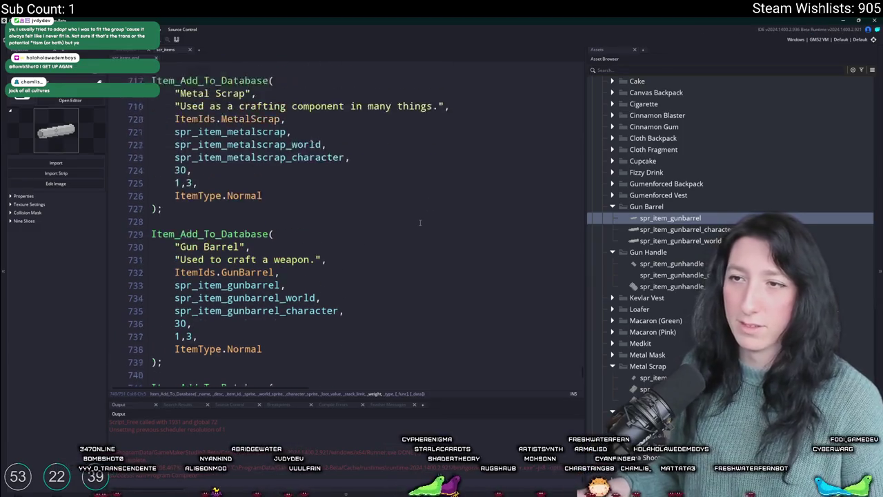
scroll(352, 253, "down", 3)
left_click(365, 258)
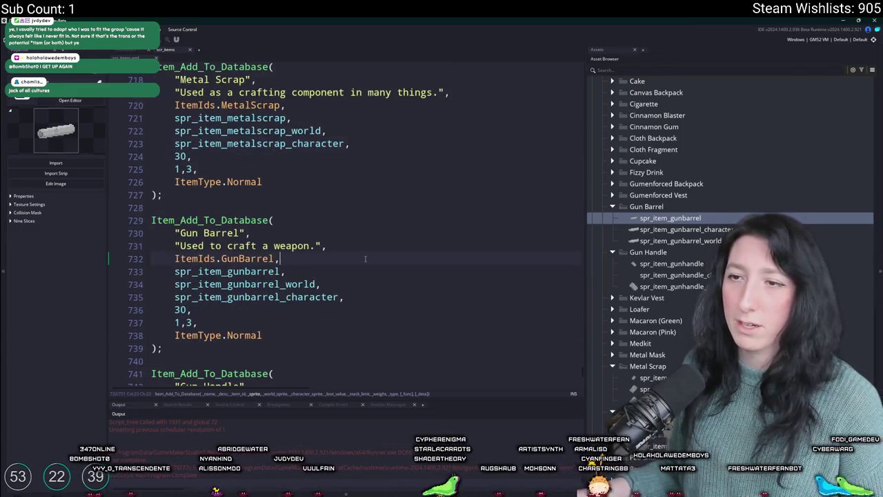
scroll(365, 259, "down", 4)
left_click(326, 275)
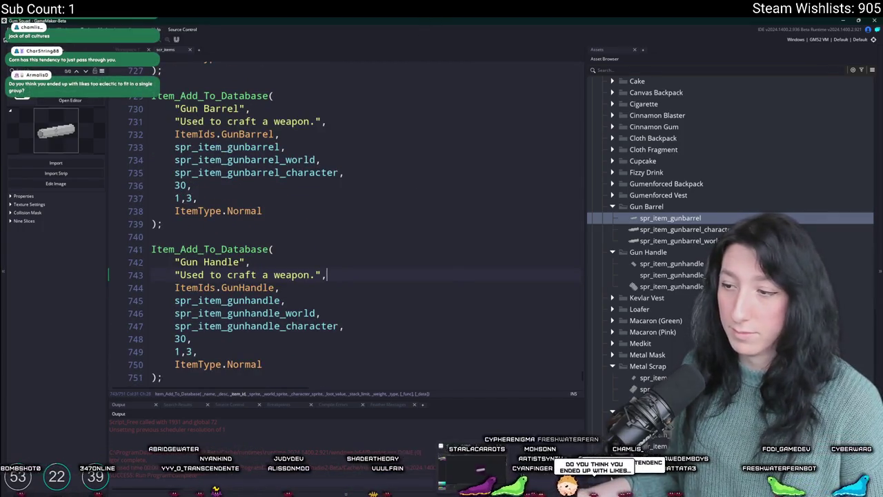
key("alt+Tab")
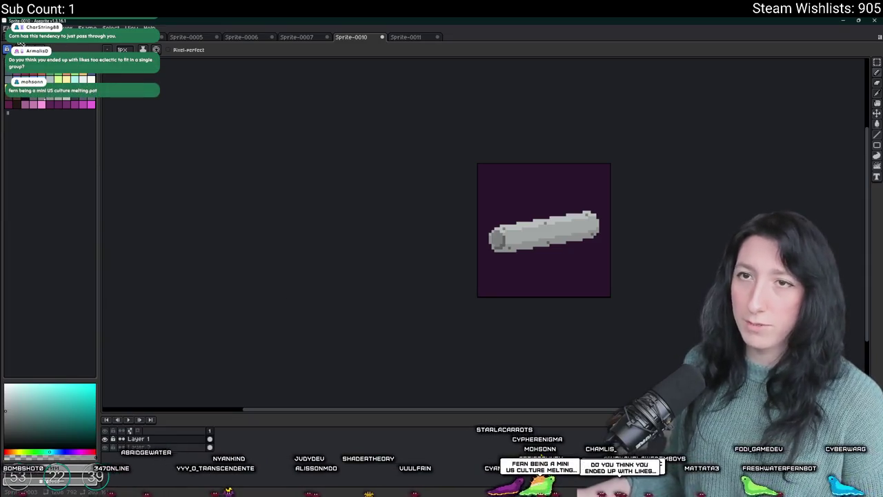
Open CinnamonBlaster.png from the Art folder.
key("alt+f")
key("o")
left_click(246, 205)
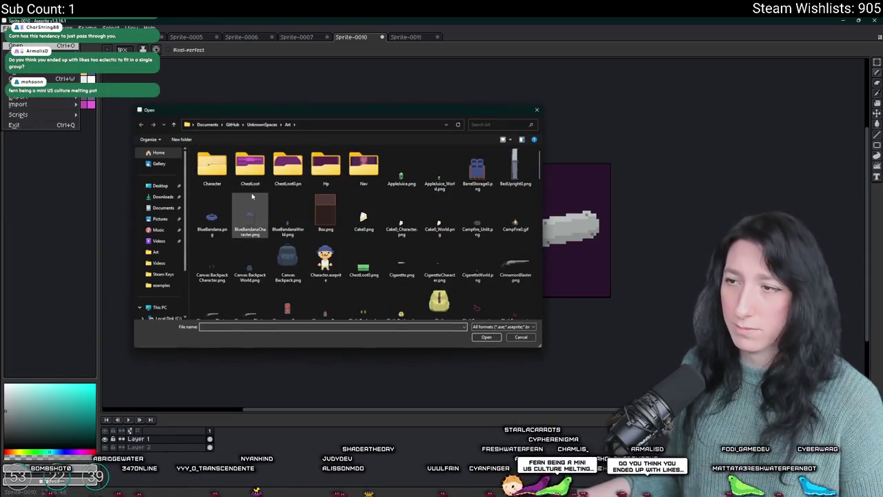
key("Return")
Marquee-select the gun's central body section, then return to the Sprite-0011 sketch.
scroll(487, 241, "up", 5)
key("m")
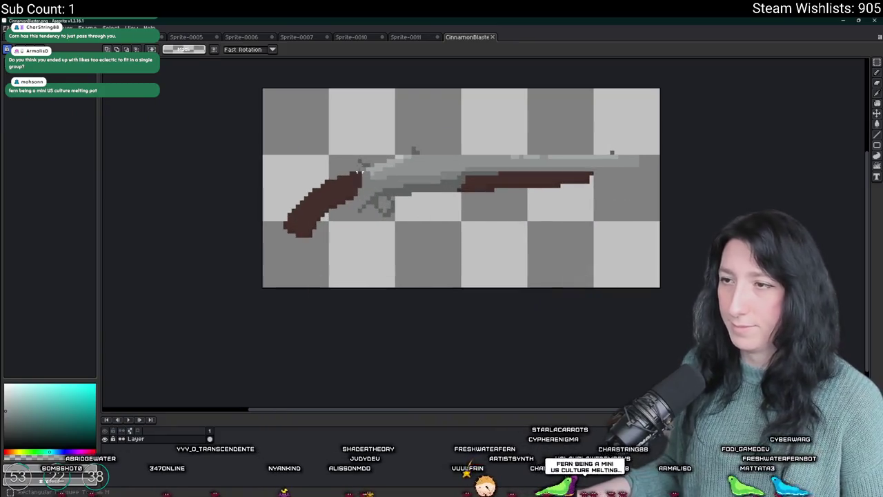
mouse_move(356, 144)
left_mouse_down()
mouse_move(390, 222)
mouse_move(449, 209)
mouse_move(596, 210)
mouse_move(465, 212)
left_mouse_up()
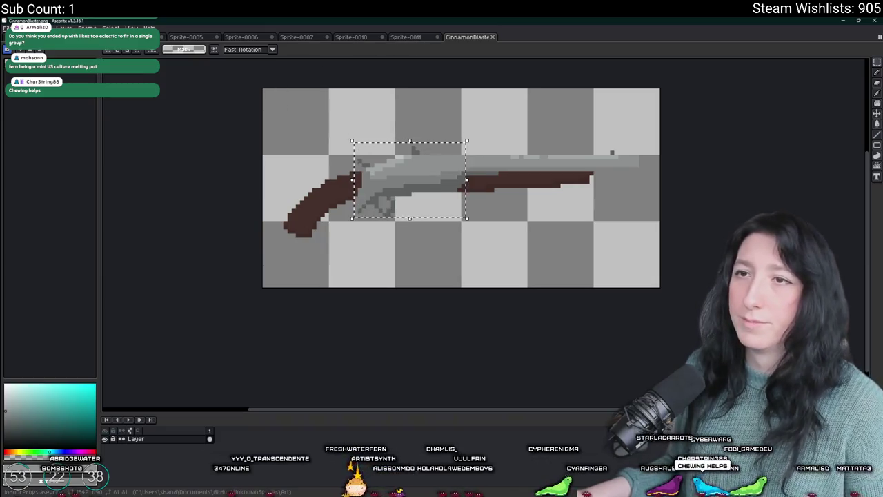
left_click(407, 38)
scroll(435, 131, "down", 3)
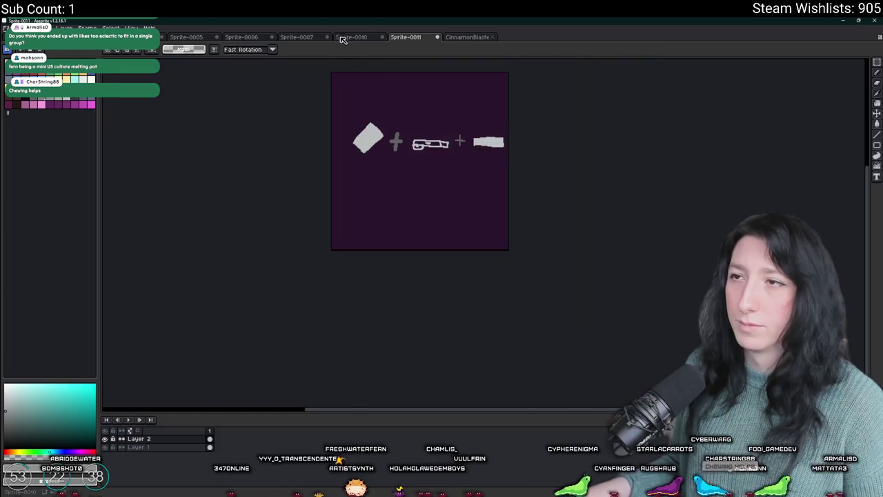
Replace Sprite-0010's old barrel drawing with the pasted gun body, placed lower-left.
left_click(345, 37)
key("ctrl+a")
key("Delete")
key("ctrl+v")
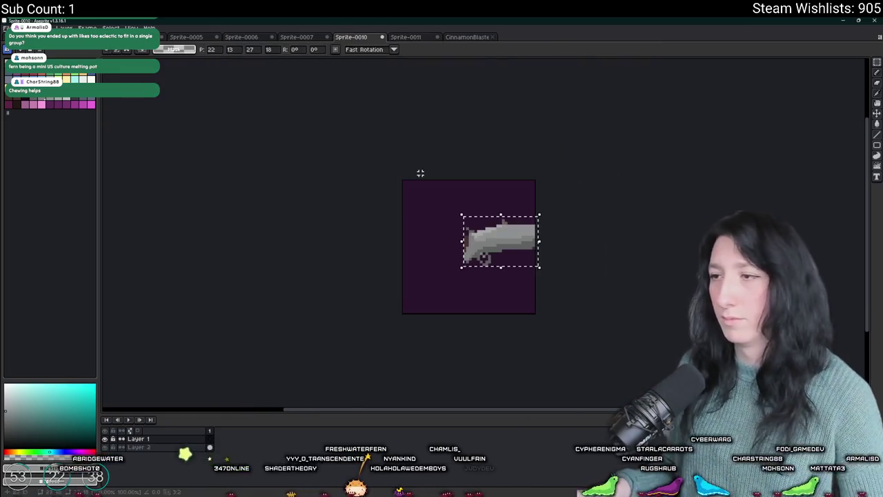
scroll(420, 173, "up", 2)
mouse_move(514, 241)
left_mouse_down()
mouse_move(459, 269)
mouse_move(465, 263)
left_mouse_up()
scroll(408, 275, "up", 1)
scroll(409, 275, "up", 1)
key("b")
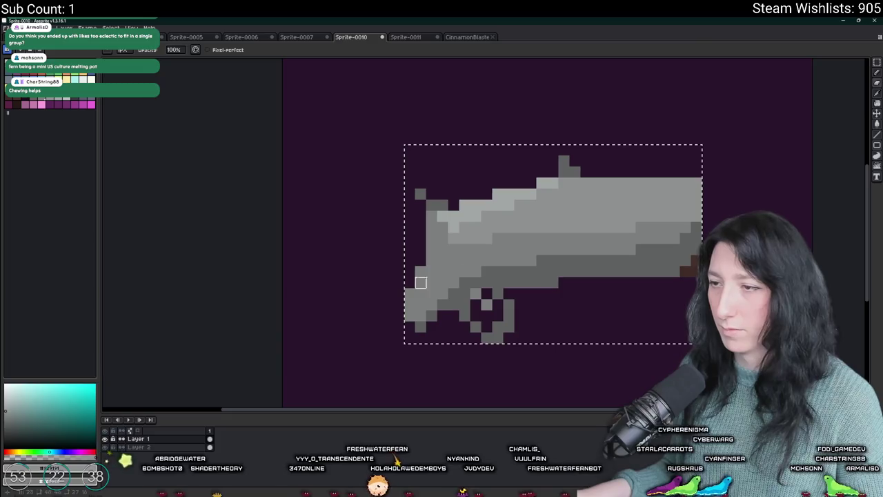
Undo the stair-step barrel pixels and fill the barrel extension solid grey.
scroll(698, 260, "down", 3)
scroll(621, 257, "down", 1)
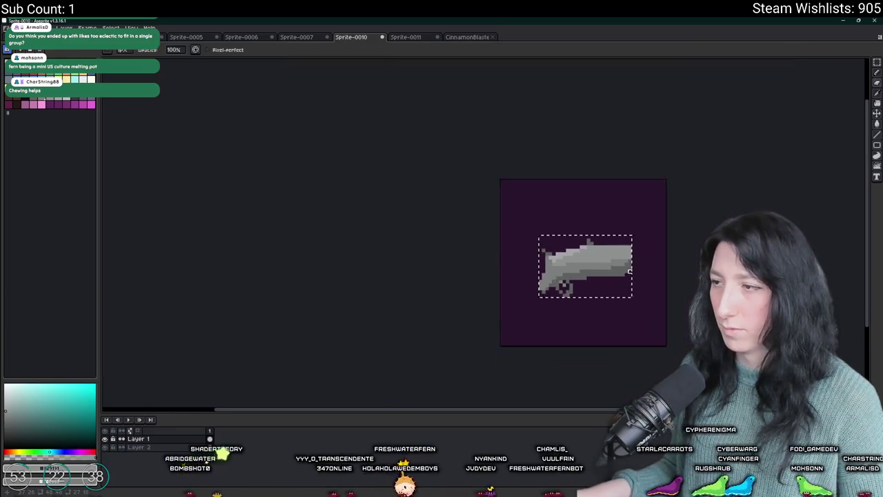
scroll(552, 257, "down", 1)
key("m")
scroll(538, 258, "up", 2)
scroll(523, 259, "down", 2)
scroll(523, 259, "up", 2)
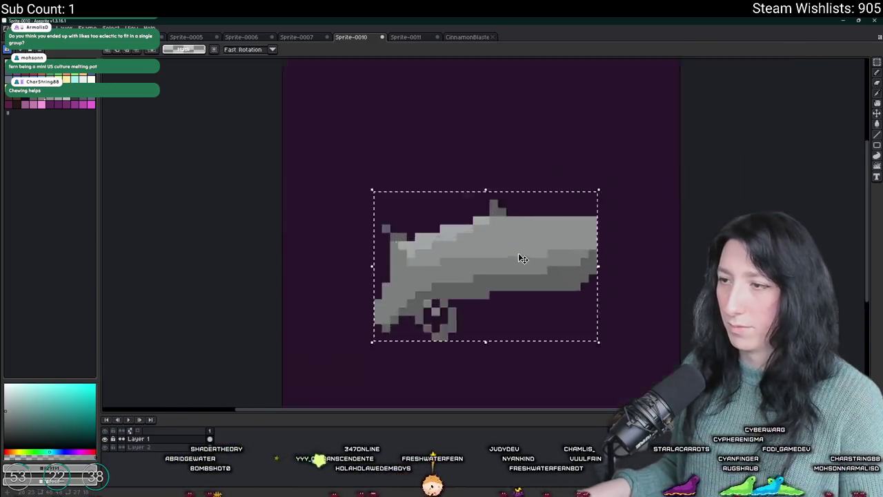
key("ctrl+d")
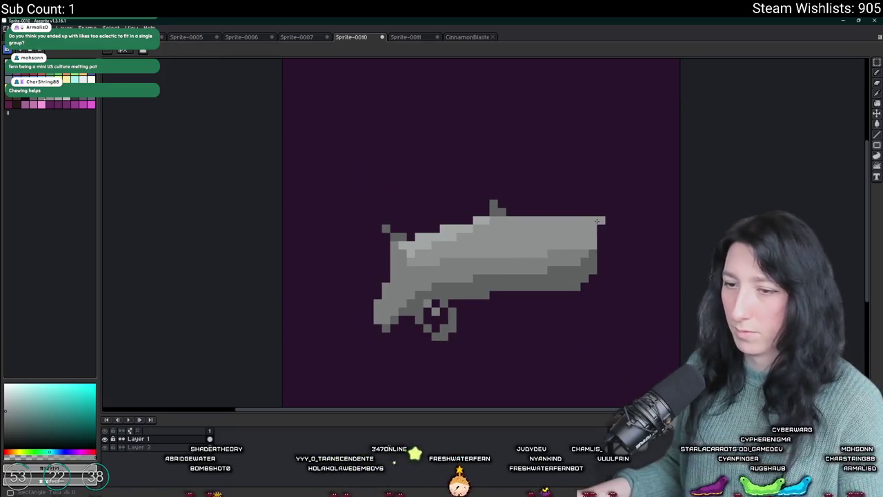
key("ctrl+z")
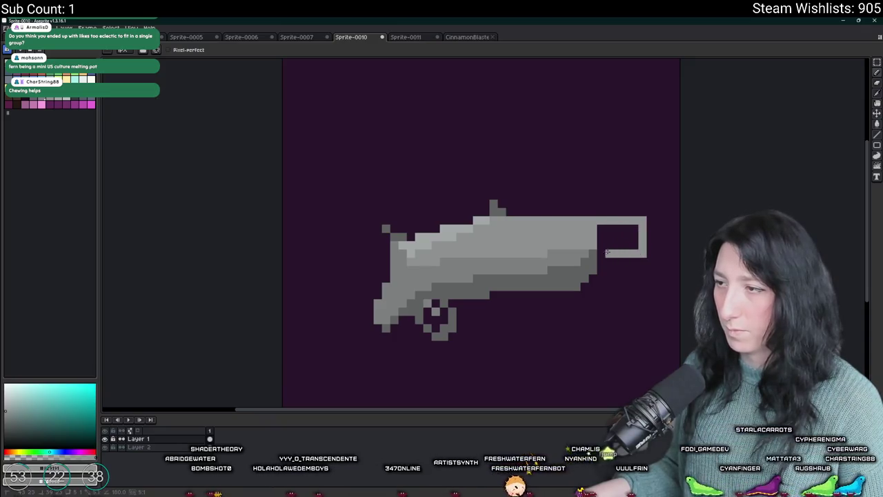
left_click(631, 250)
Shade the barrel's right end with a darker grey picked from the gun.
key("i")
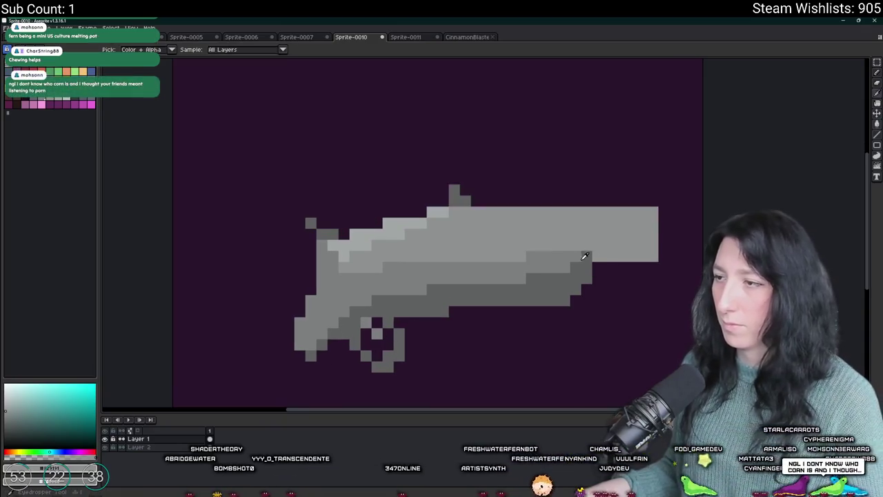
scroll(611, 253, "up", 1)
left_click(585, 254)
key("b")
mouse_move(655, 256)
left_mouse_down()
mouse_move(614, 257)
mouse_move(592, 245)
left_mouse_up()
scroll(589, 247, "down", 3)
scroll(538, 256, "down", 1)
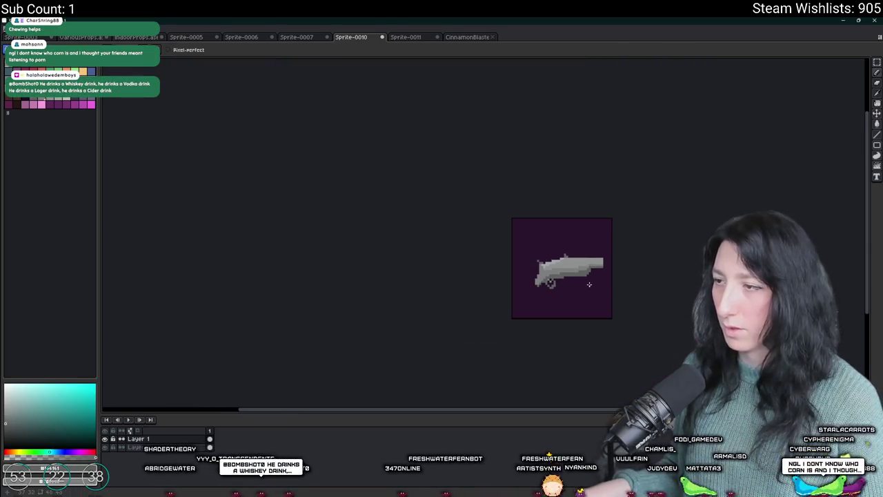
Select the whole gun with a rectangular selection, then clear the selection.
key("m")
scroll(521, 247, "up", 1)
mouse_move(513, 243)
left_mouse_down()
mouse_move(655, 316)
mouse_move(499, 213)
left_mouse_up()
left_click(598, 290)
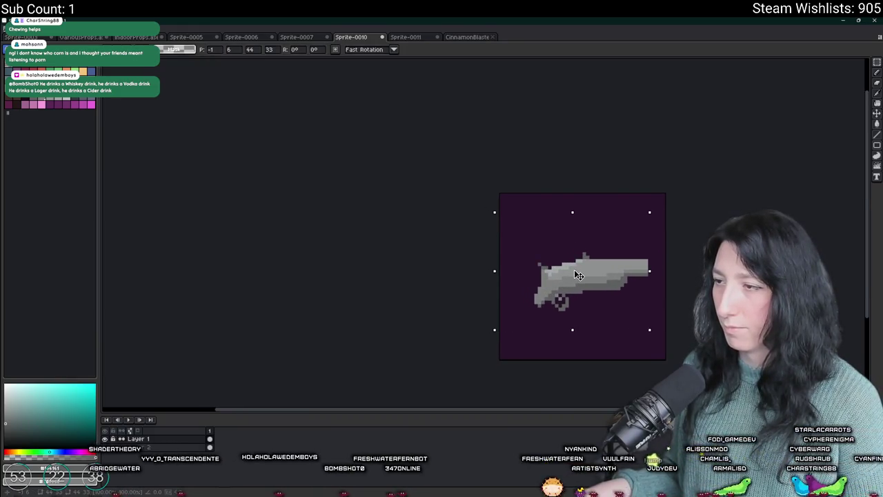
key("ctrl+d")
scroll(662, 178, "down", 2)
scroll(597, 179, "down", 1)
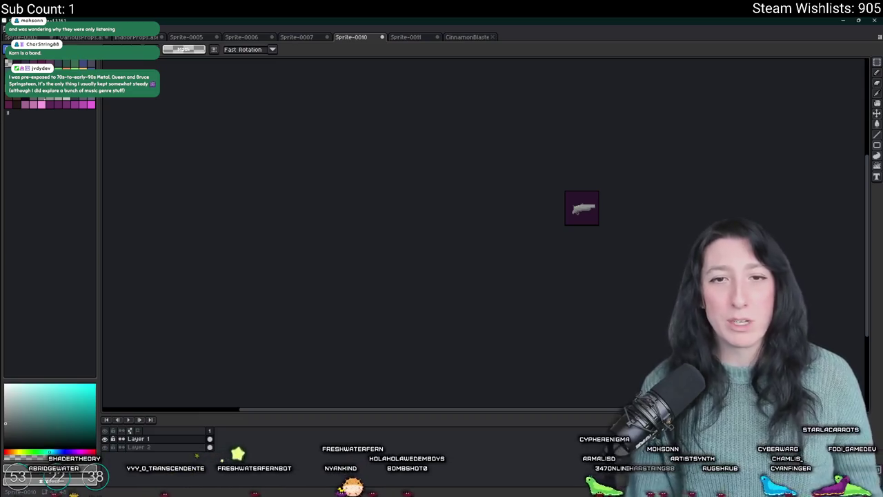
Paint the barrel's grey past its current end to lengthen it.
scroll(599, 207, "up", 5)
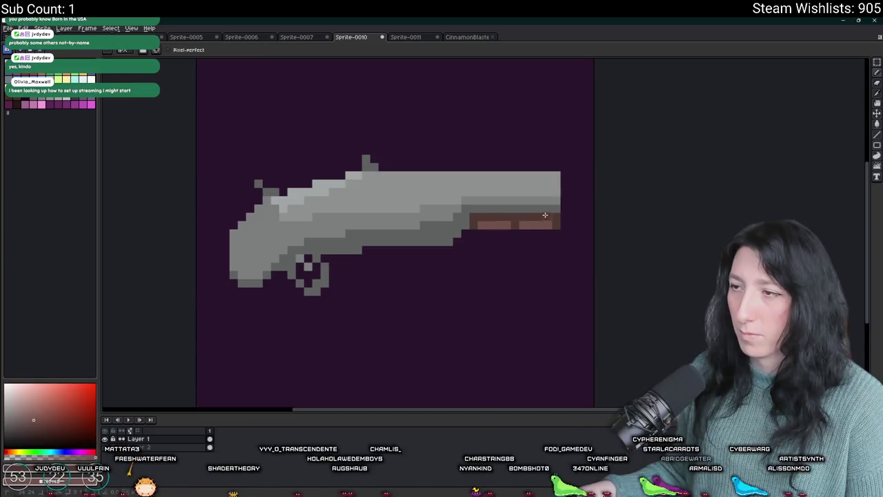
scroll(477, 225, "down", 3)
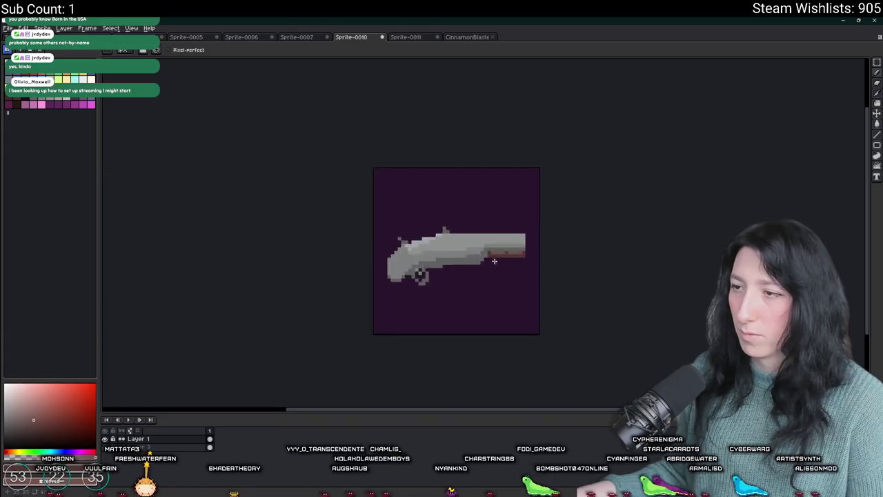
scroll(495, 243, "up", 3)
scroll(496, 243, "down", 4)
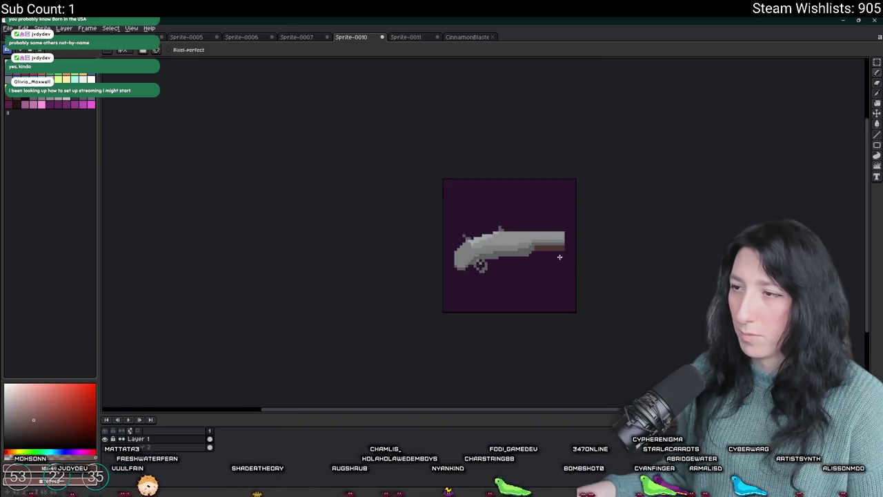
scroll(534, 238, "up", 4)
scroll(570, 274, "down", 4)
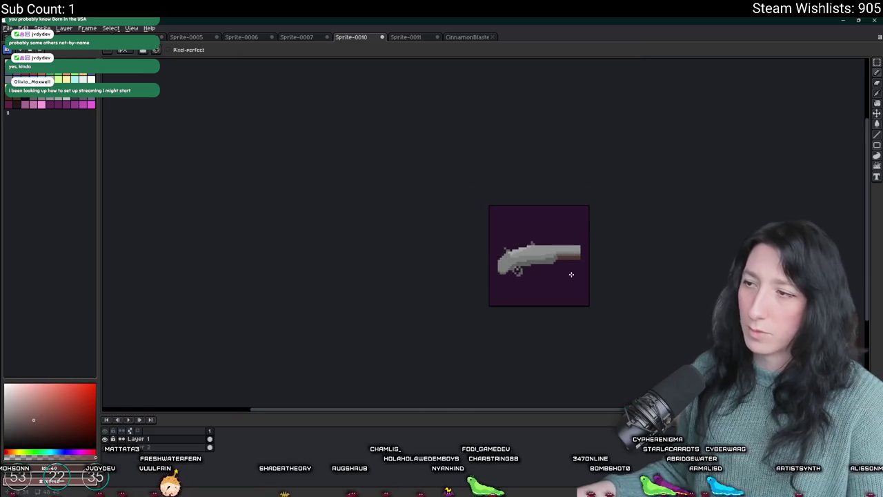
scroll(569, 276, "down", 1)
scroll(576, 258, "up", 2)
scroll(576, 258, "up", 3)
scroll(597, 211, "up", 1)
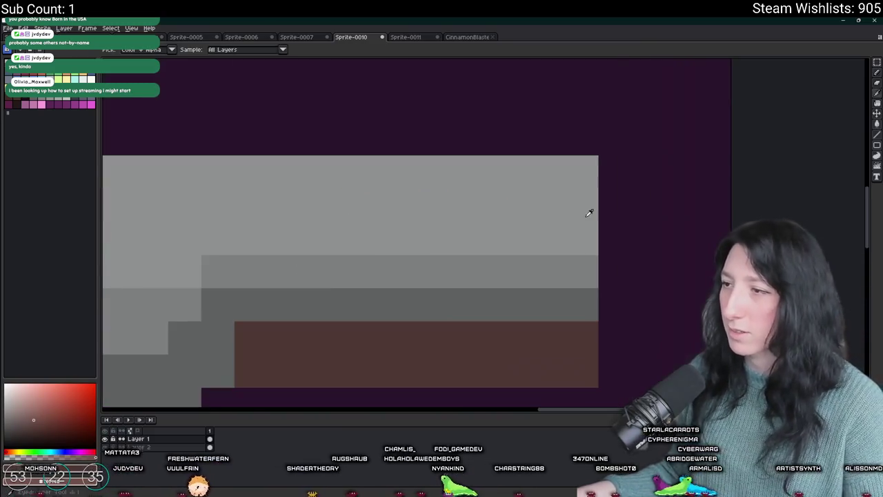
left_click(591, 211, "alt")
mouse_move(613, 173)
left_mouse_down()
mouse_move(613, 304)
mouse_move(600, 319)
left_mouse_up()
Darken the barrel's right edge.
scroll(600, 319, "down", 2)
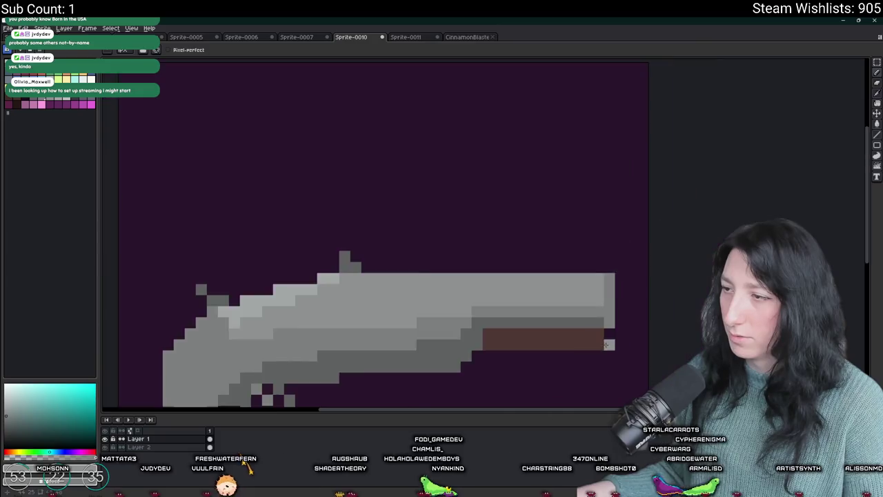
scroll(600, 319, "down", 2)
scroll(600, 319, "up", 2)
scroll(599, 319, "up", 2)
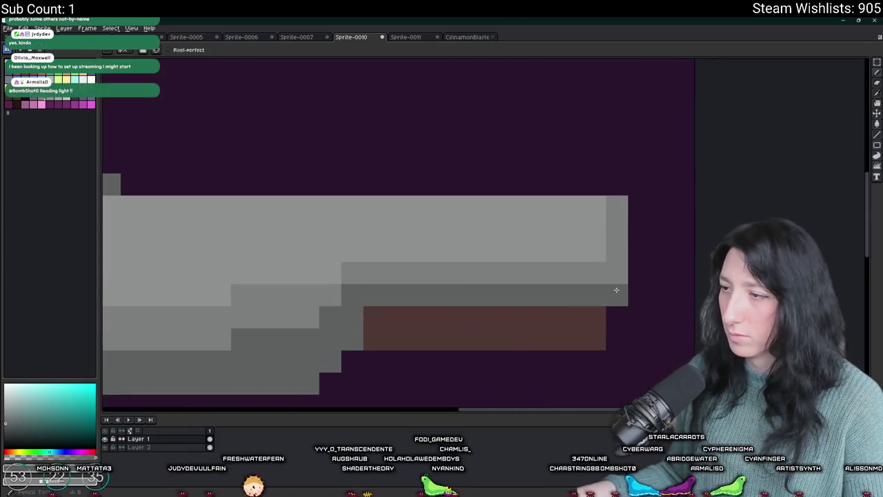
left_click_drag(619, 229, 617, 276)
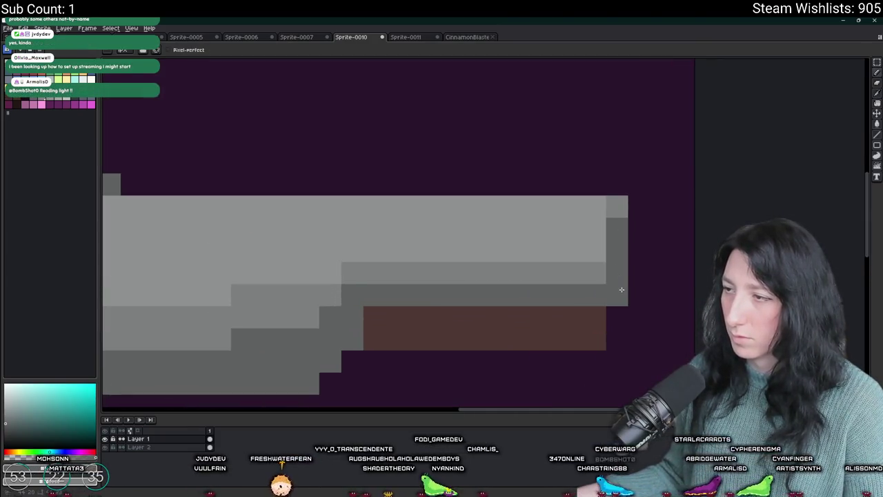
scroll(621, 290, "down", 5)
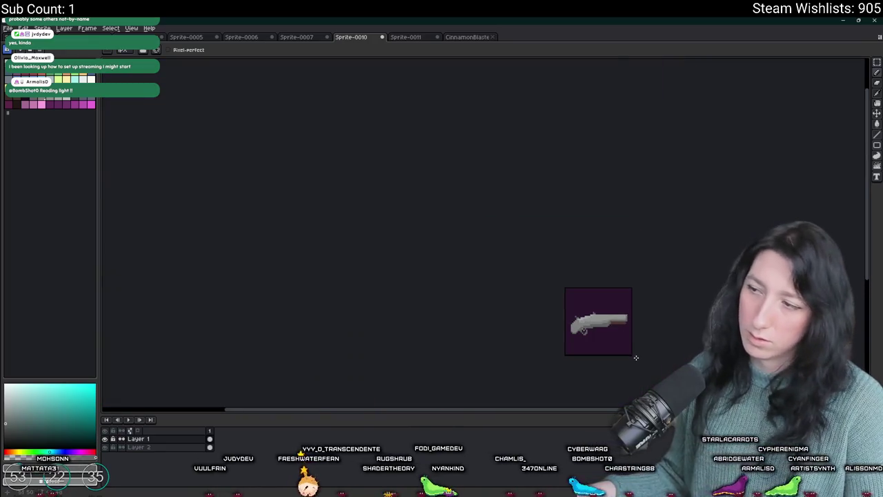
scroll(635, 358, "down", 1)
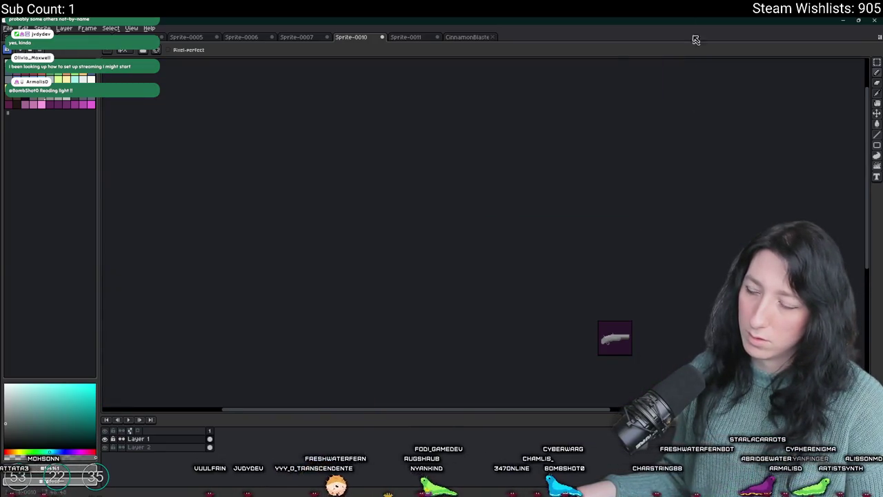
scroll(607, 347, "up", 3)
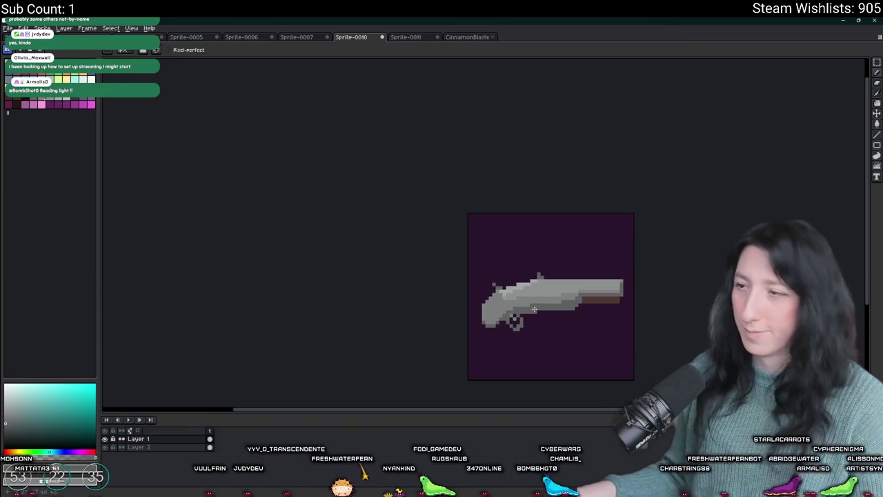
Select the whole gun and shift it left on the canvas.
key("m")
scroll(534, 310, "up", 1)
mouse_move(445, 234)
left_mouse_down()
mouse_move(564, 319)
mouse_move(705, 380)
left_mouse_up()
left_click_drag(508, 335, 490, 332)
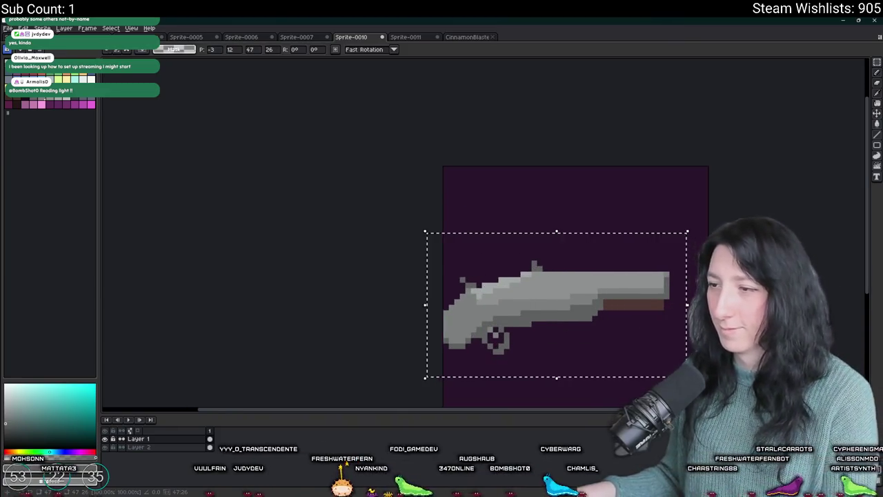
key("ctrl+d")
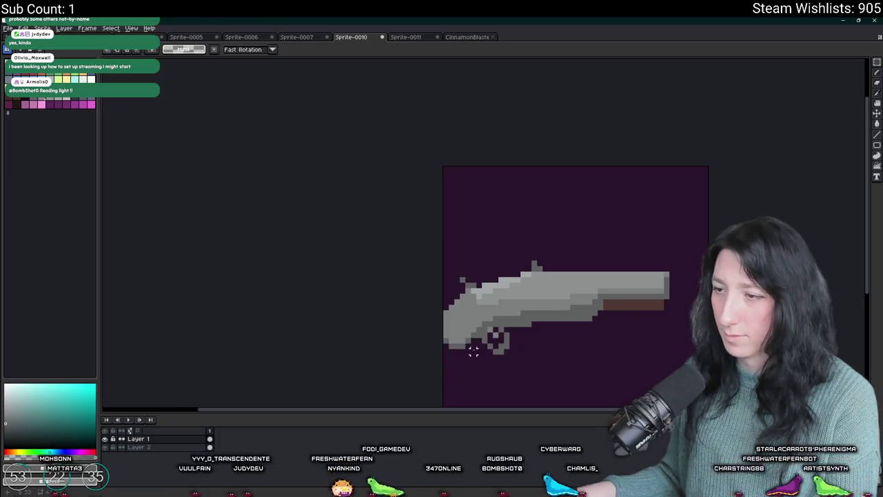
Add a light-grey highlight along the barrel top using colours picked from the gun.
key("i")
scroll(654, 285, "up", 2)
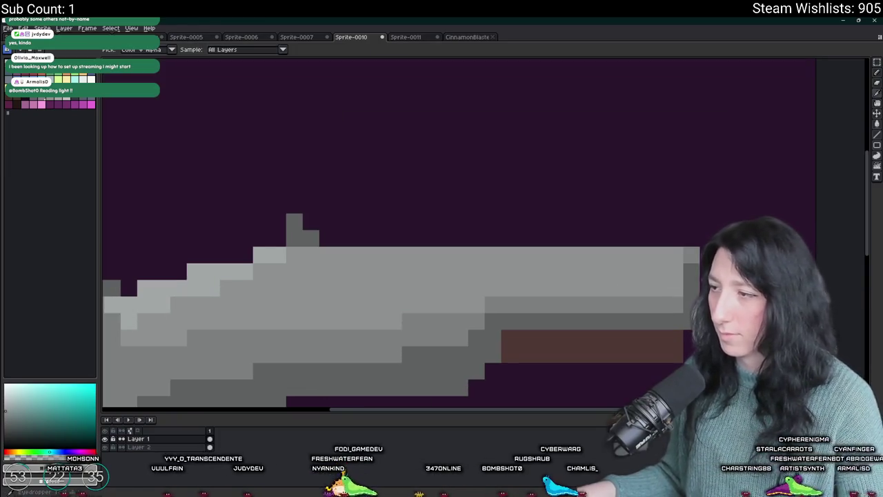
left_click(677, 334, "alt")
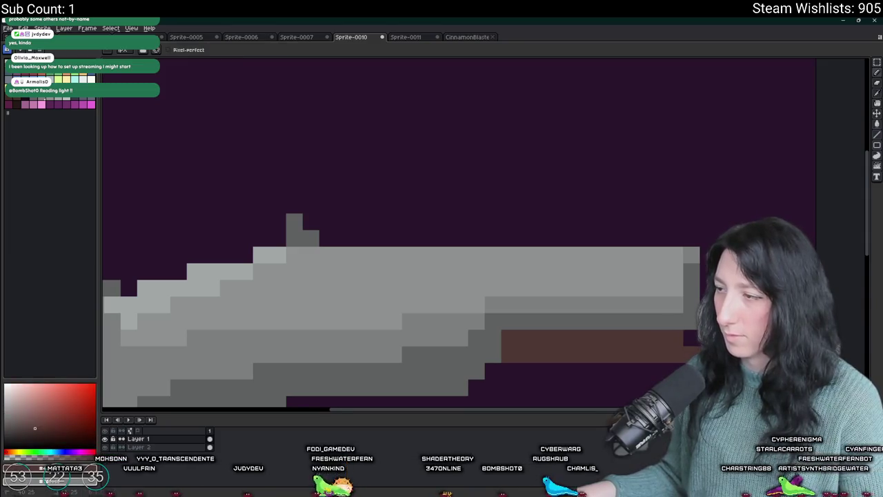
scroll(700, 300, "down", 2)
left_click_drag(697, 312, 607, 311)
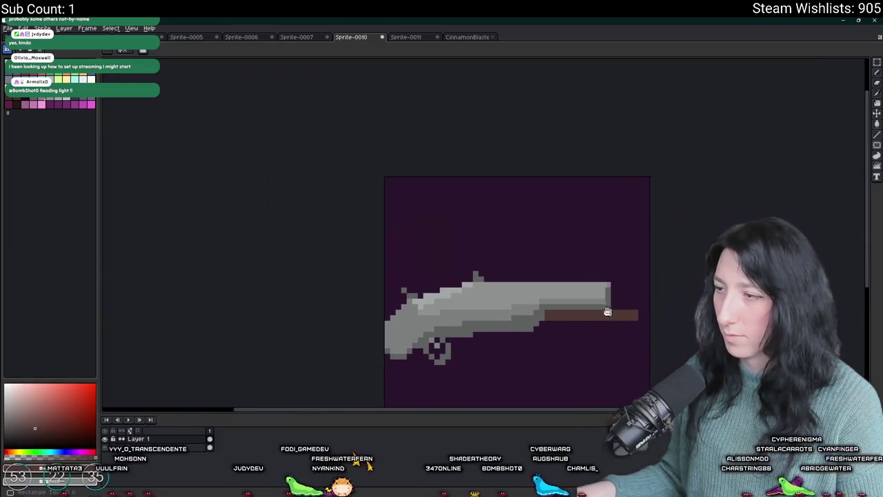
scroll(607, 312, "up", 2)
left_click(603, 294, "alt")
mouse_move(592, 275)
left_mouse_down()
mouse_move(622, 275)
mouse_move(602, 258)
mouse_move(676, 257)
mouse_move(605, 238)
mouse_move(646, 229)
left_mouse_up()
key("ctrl+z")
left_click_drag(601, 286, 661, 291)
scroll(674, 306, "down", 4)
scroll(674, 306, "up", 3)
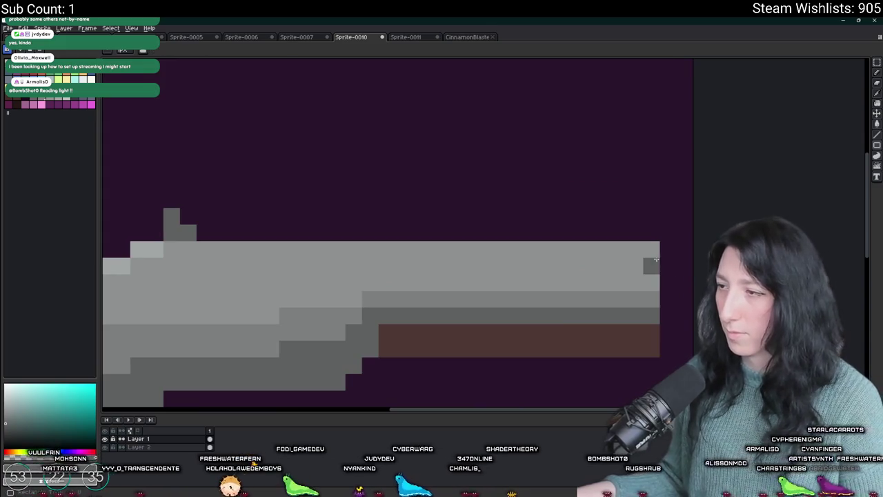
Extend the barrel one pixel column right, then select the barrel's right end.
left_click_drag(666, 264, 665, 298)
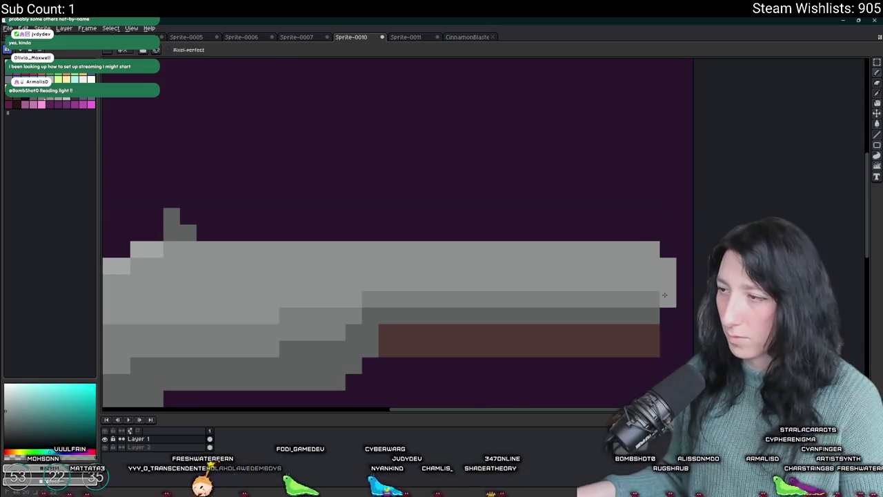
key("i")
key("b")
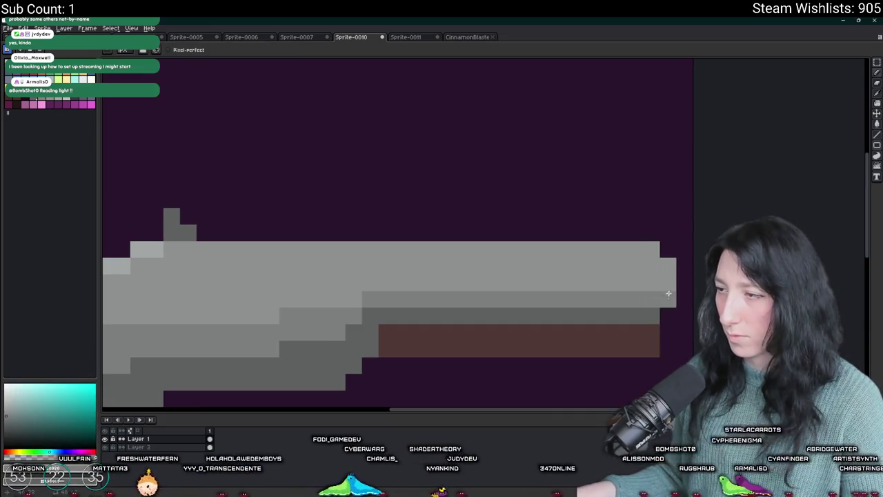
scroll(669, 293, "down", 4)
key("m")
left_click_drag(672, 303, 523, 369)
scroll(661, 329, "up", 2)
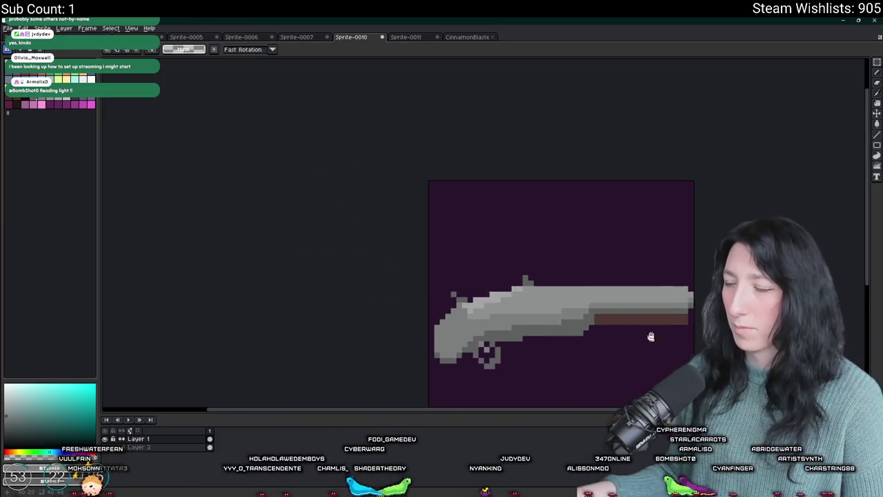
left_click_drag(685, 223, 586, 324)
left_click(685, 269)
scroll(685, 269, "down", 1)
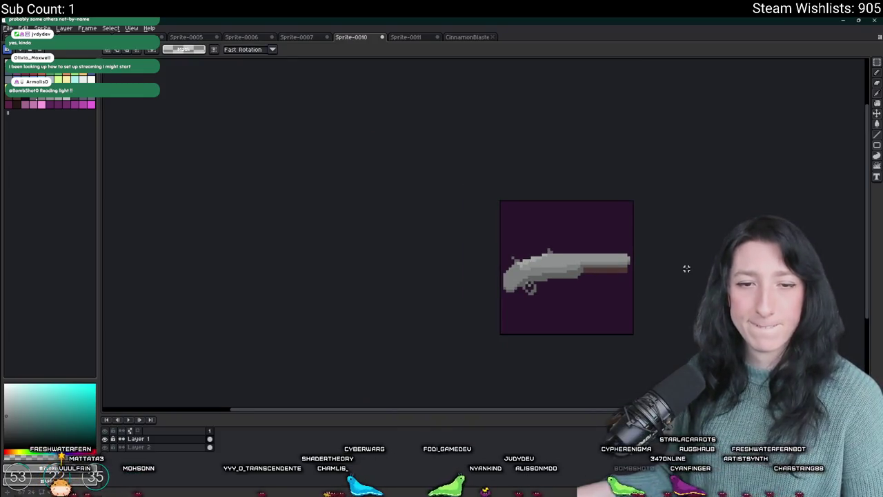
left_click(105, 446)
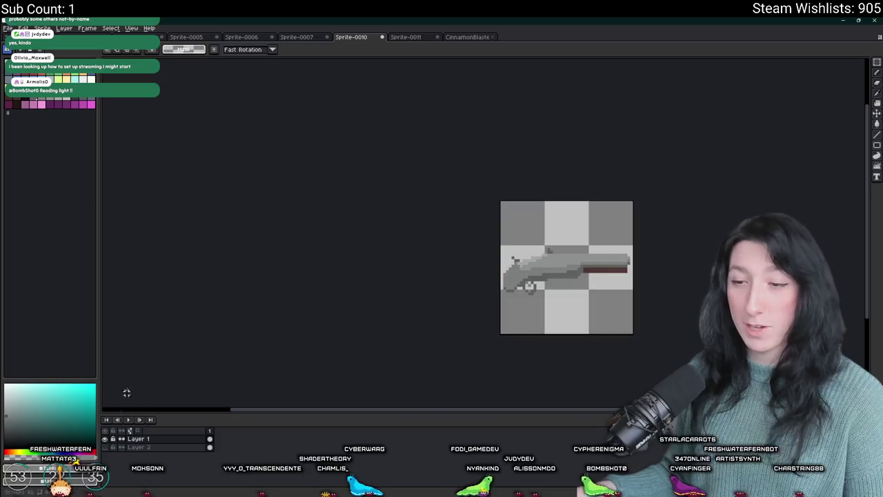
left_click_drag(372, 282, 336, 266)
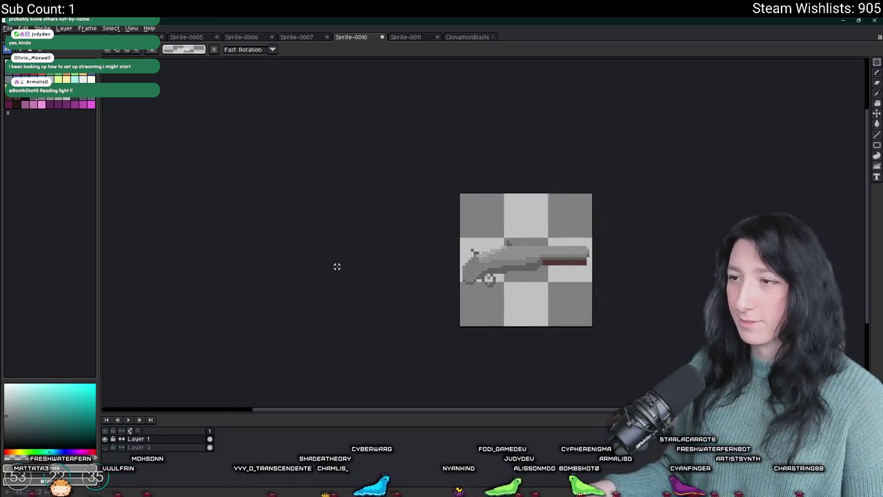
key("ctrl+alt+shift+s")
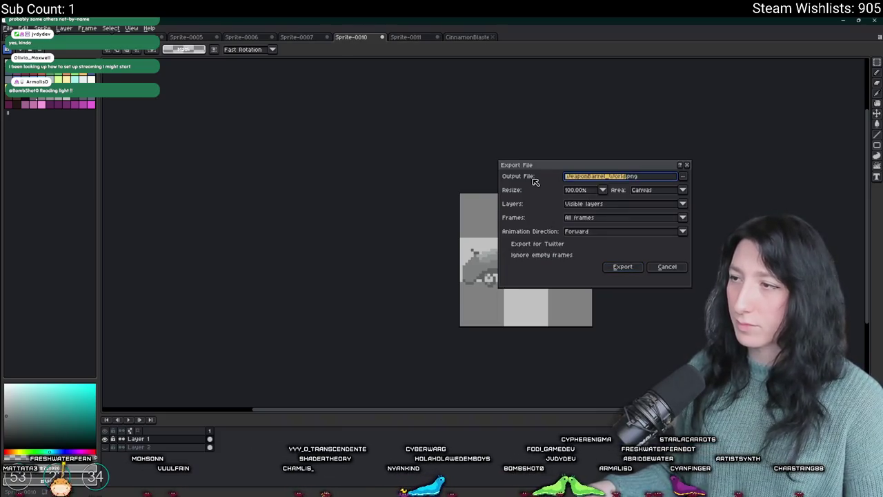
type("ShotgunBod")
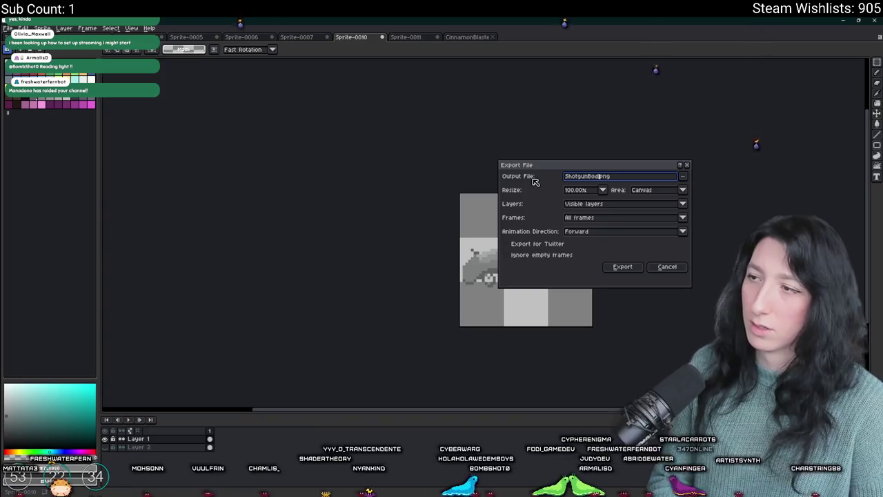
key("Return")
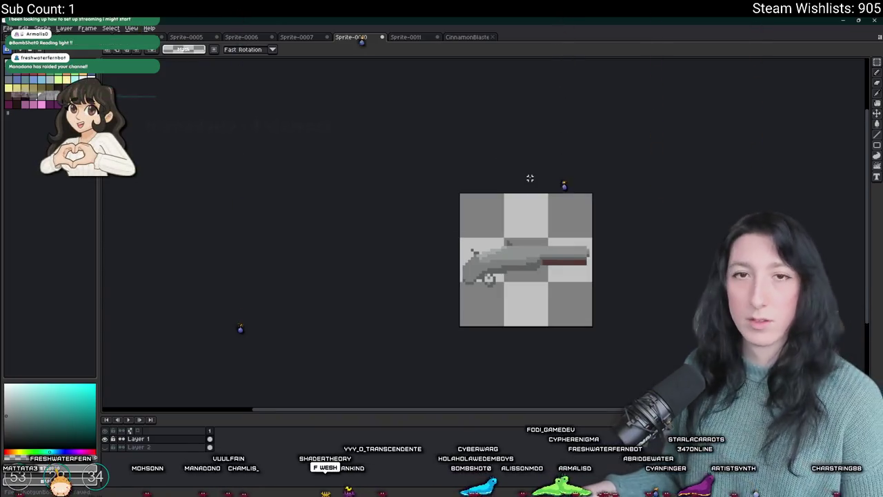
left_click_drag(530, 178, 461, 178)
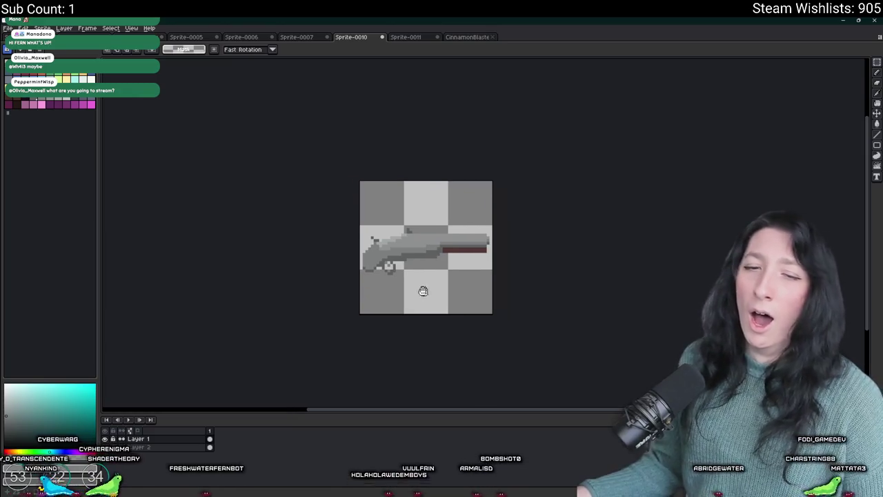
Trim the pistol sprite's canvas to the gun's edges.
scroll(418, 292, "up", 2)
key("ctrl+alt+shift+s")
key("Escape")
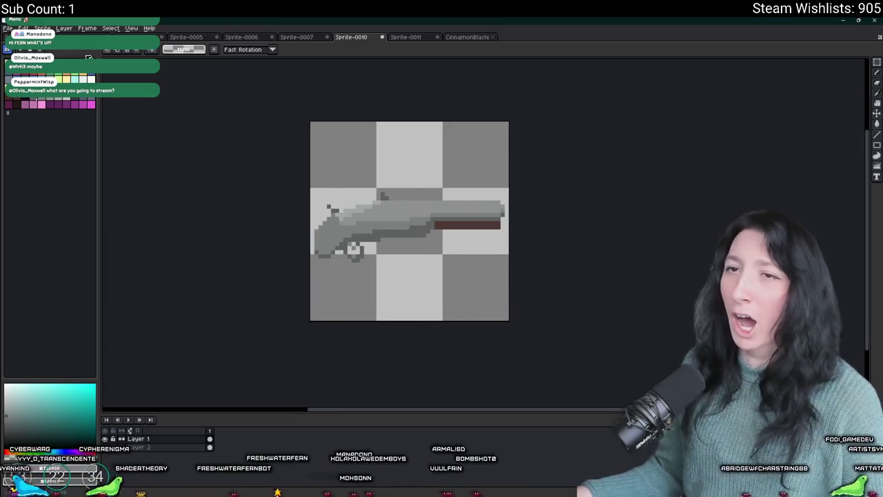
left_click(41, 27)
left_click(47, 99)
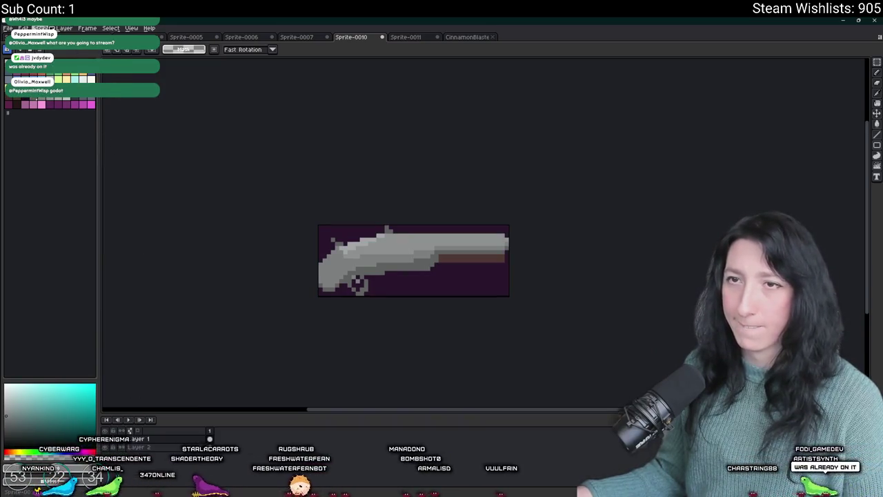
Resize the trimmed pistol sprite to 50% of its size.
key("ctrl+alt+i")
left_click(433, 264)
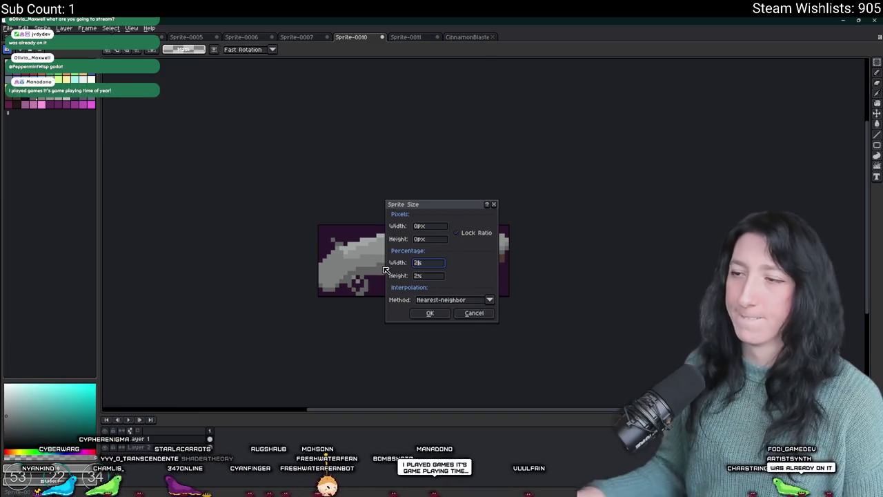
left_click(430, 312)
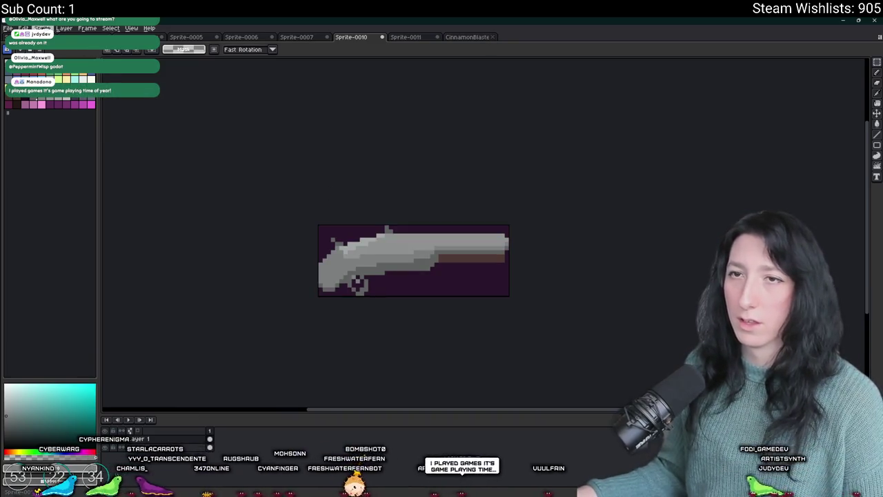
key("ctrl+alt+i")
left_click(428, 264)
type("2")
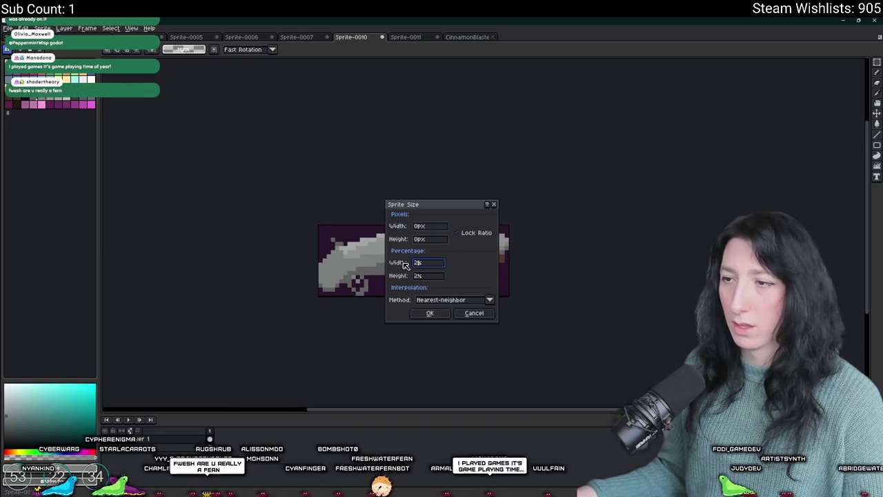
key("Return")
scroll(407, 273, "down", 6)
scroll(412, 290, "up", 4)
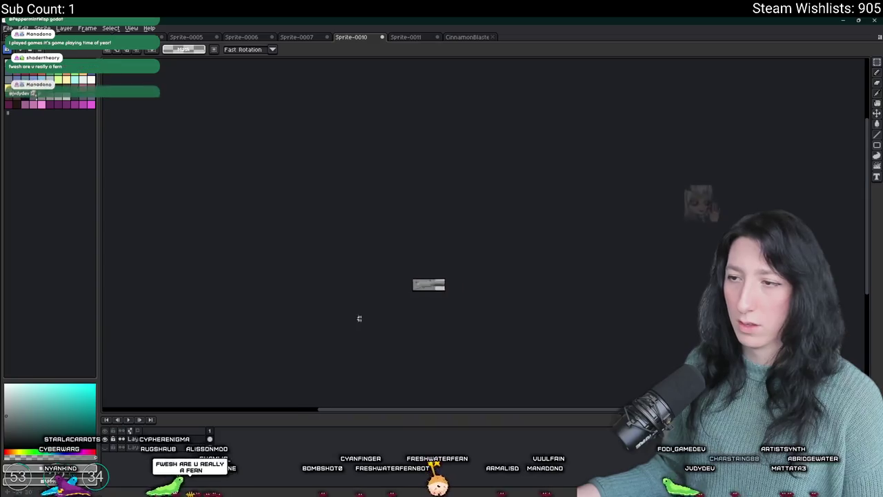
Export the half-size pistol as ShotgunBody_World.png.
key("ctrl+alt+shift+s")
left_click(605, 176)
type("_Work.png")
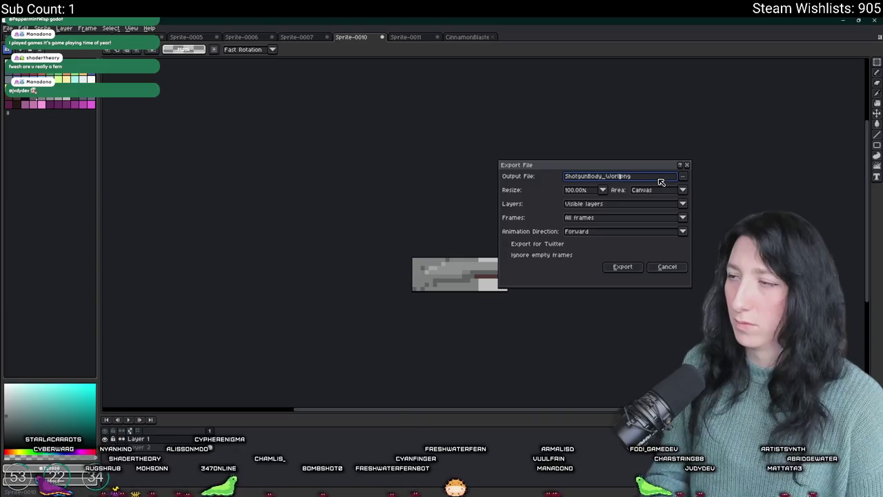
key("Return")
scroll(658, 177, "up", 1)
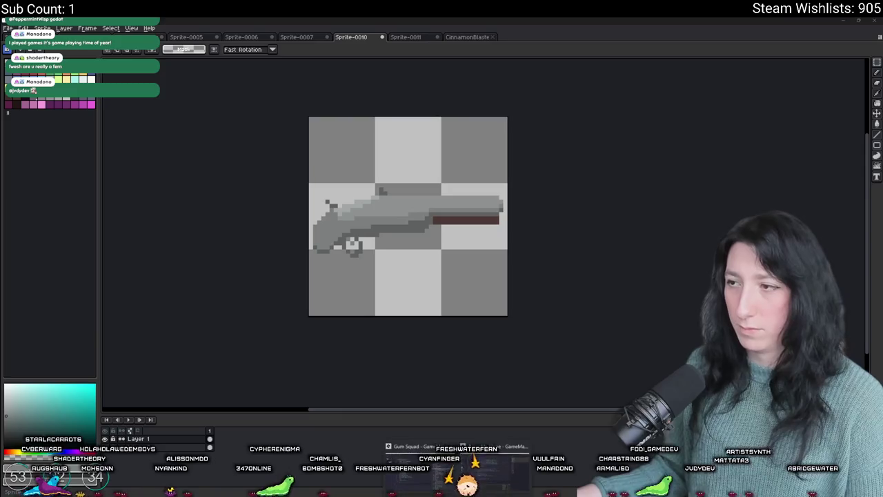
key("alt+Tab")
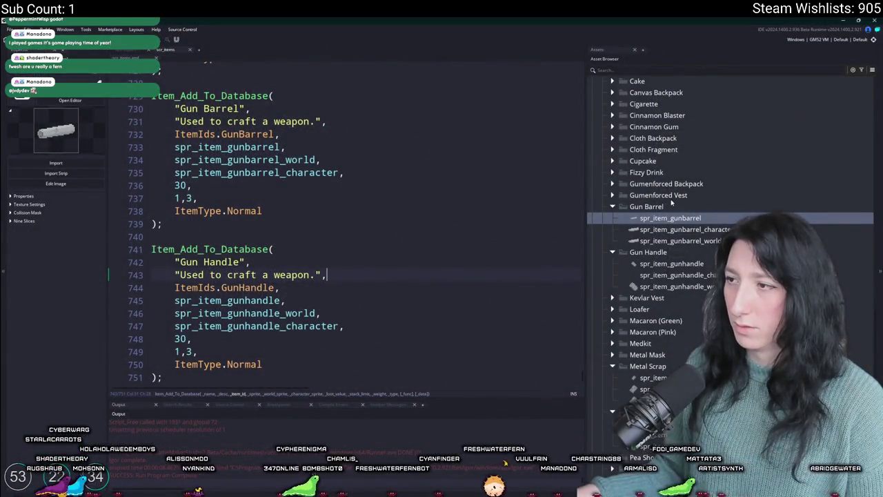
Create a new group inside the Items sprite group.
scroll(671, 202, "up", 5)
right_click(646, 171)
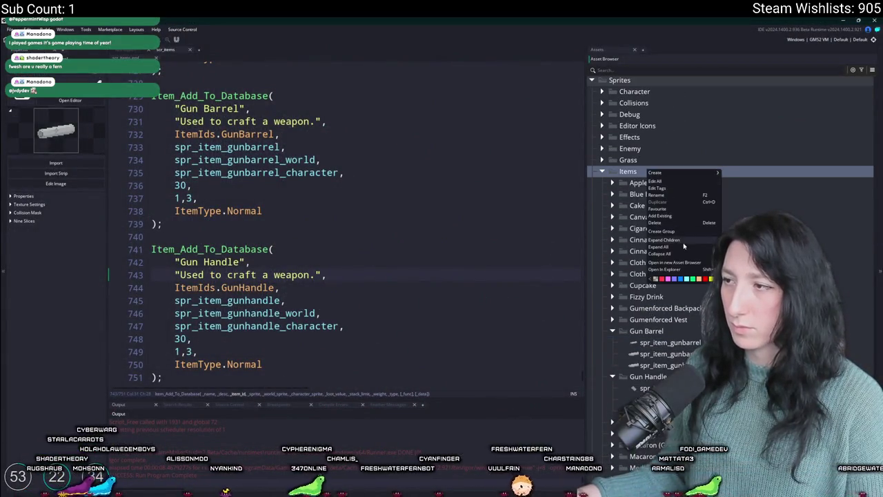
left_click(683, 231)
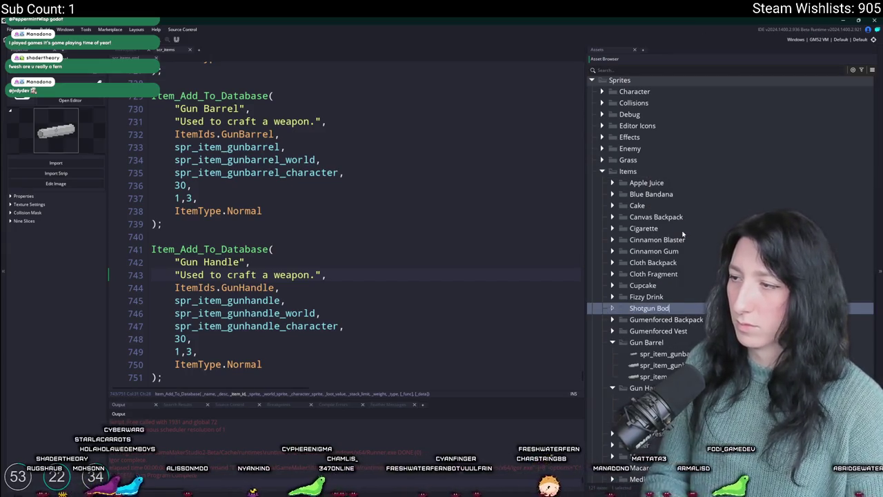
Duplicate the gun barrel sprite, delete the extra copy, and bring up spr_item_shotgunbody's editor.
scroll(682, 235, "down", 7)
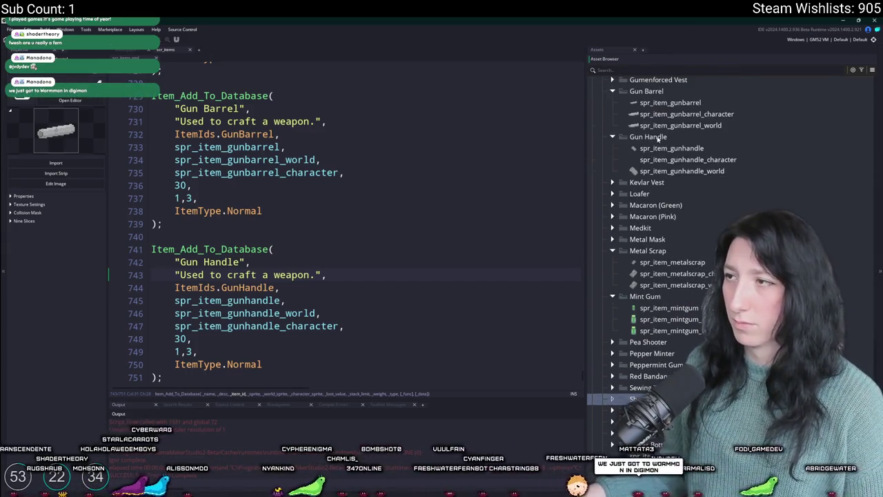
left_click(669, 102)
key("ctrl+d")
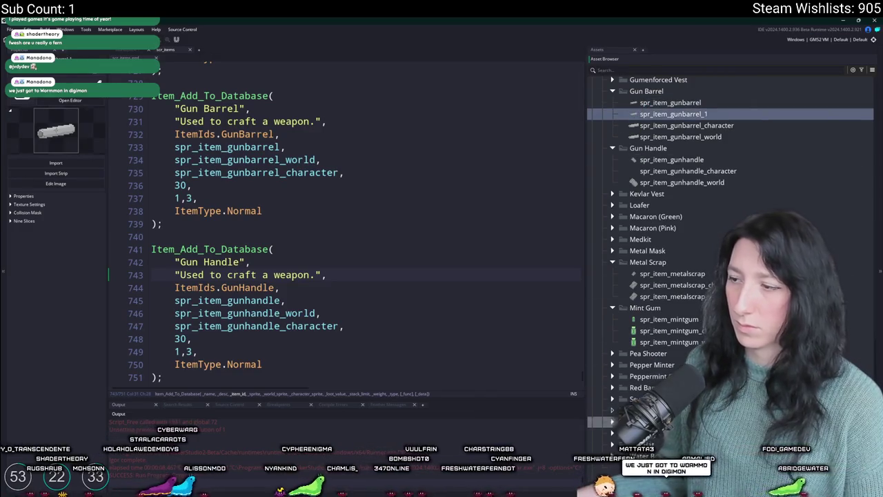
key("Delete")
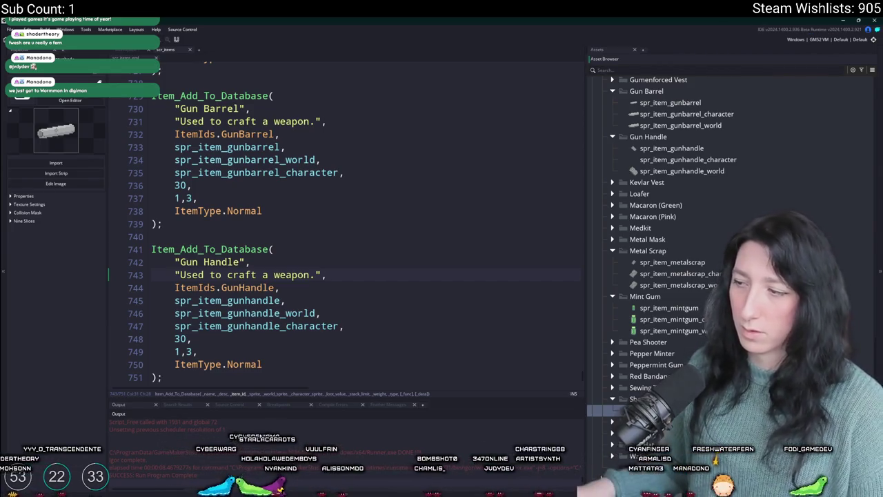
key("ctrl+Tab")
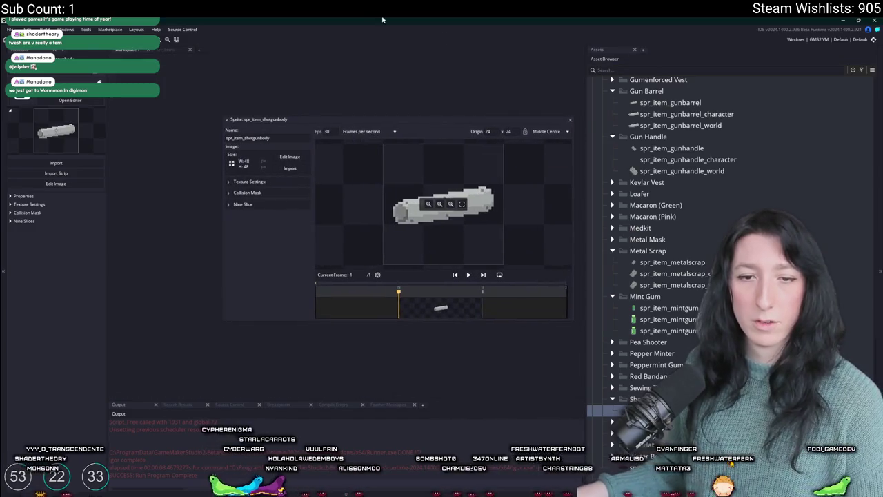
Import ShotgunBody.png as the spr_item_shotgunbody image.
left_click(289, 168)
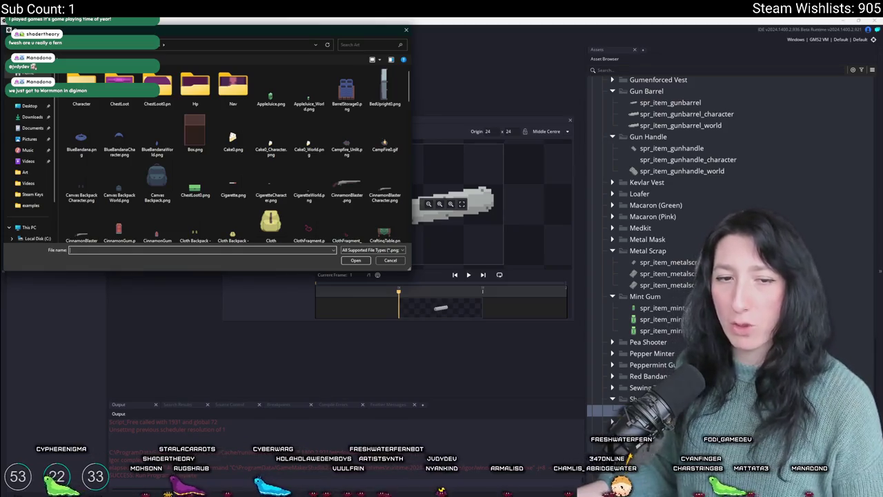
left_click(271, 153)
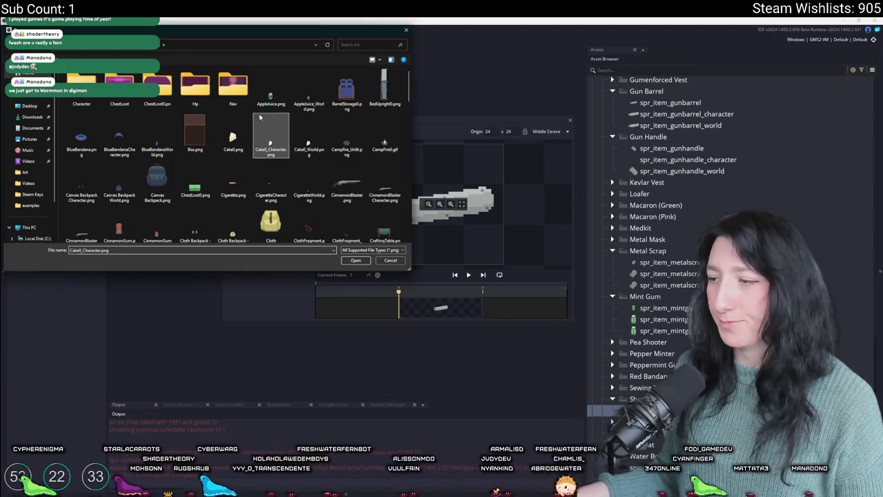
scroll(271, 173, "down", 10)
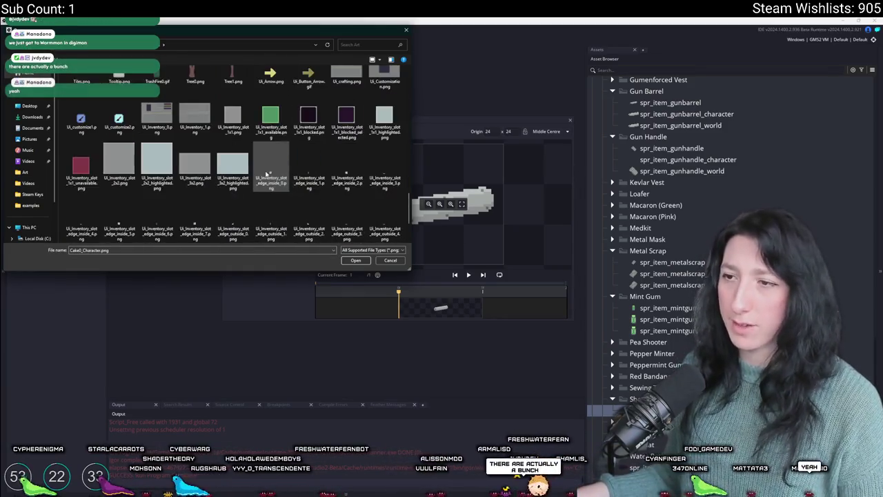
left_click(271, 179)
scroll(262, 190, "down", 2)
scroll(262, 190, "up", 3)
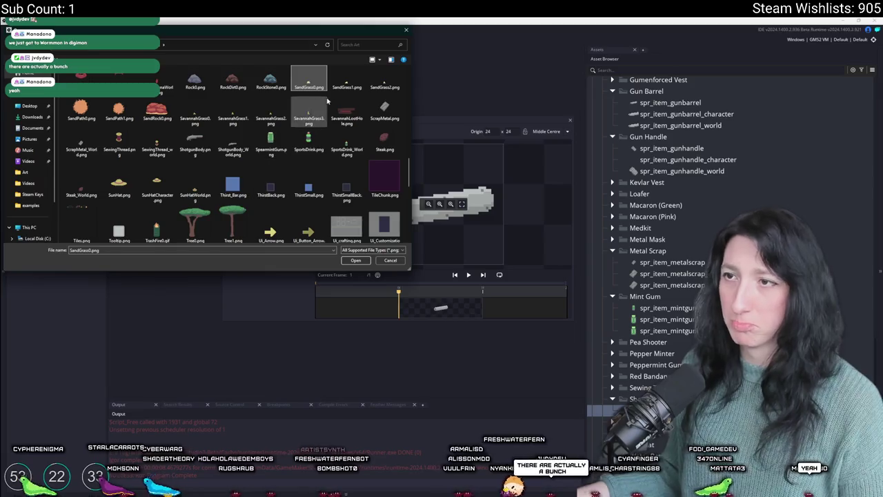
left_click(119, 110)
double_click(194, 146)
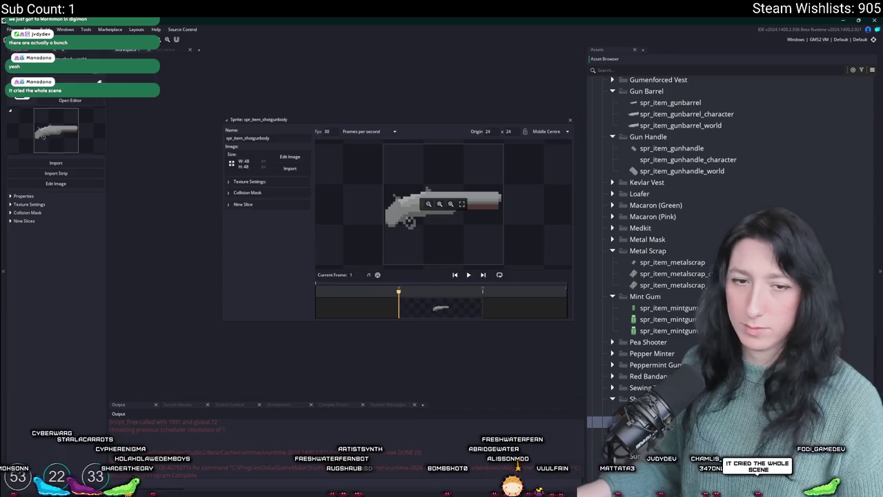
Import ShotgunBody_World.png into spr_item_shotgunbody_world, confirm the replacement, and close its editor.
left_click(290, 172)
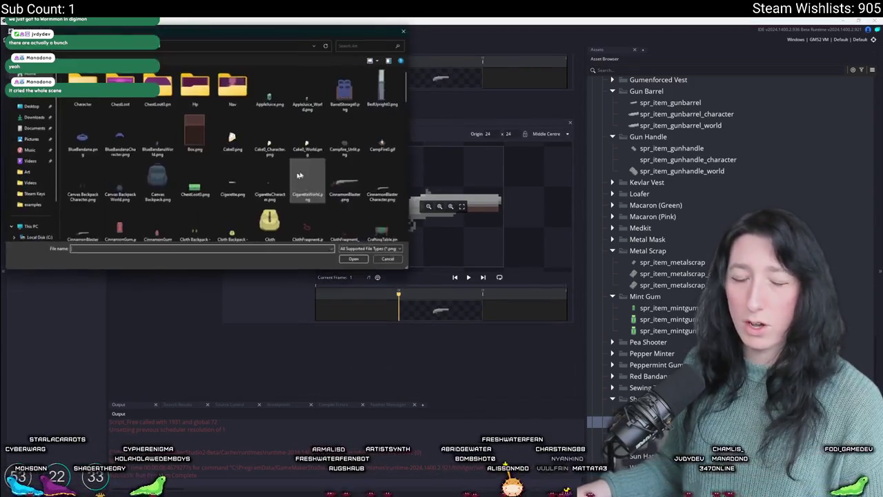
left_click(384, 181)
scroll(207, 152, "down", 10)
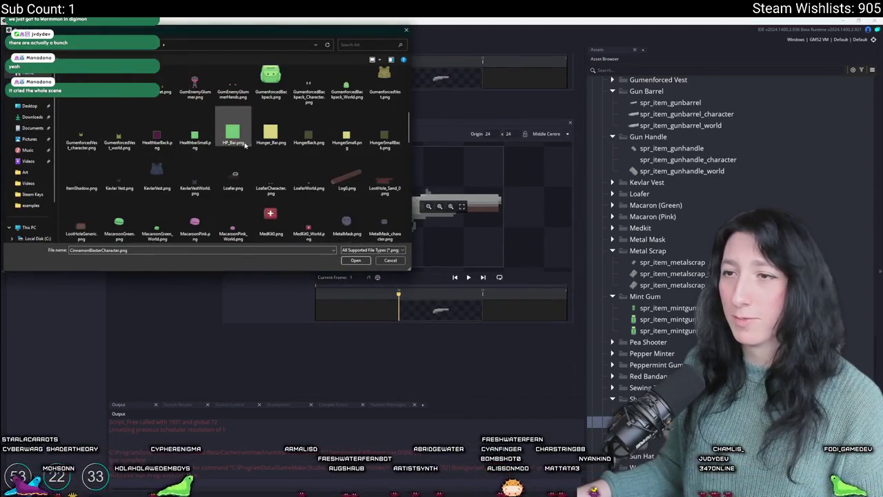
key("s")
left_click(233, 155)
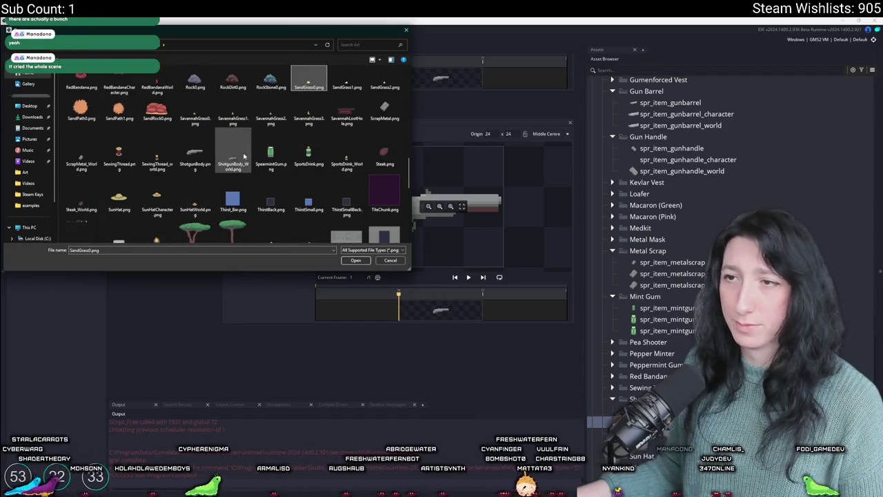
left_click(355, 260)
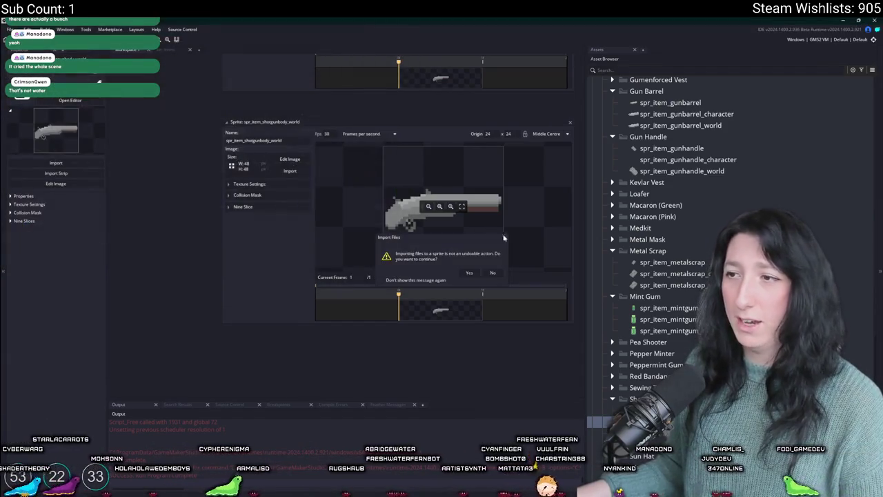
left_click(469, 273)
left_click(570, 122)
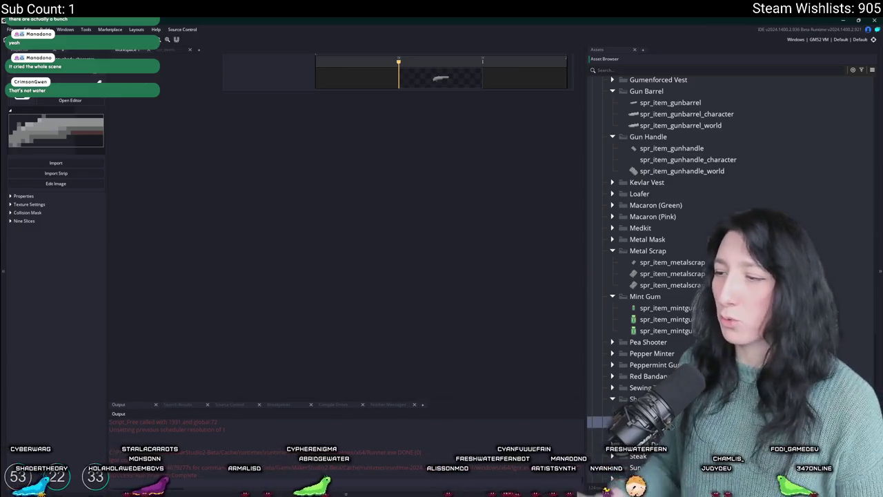
Drag the spr_item_shotgunbody editor into view and close it.
mouse_move(461, 220)
left_mouse_down()
mouse_move(361, 274)
mouse_move(345, 345)
left_mouse_up()
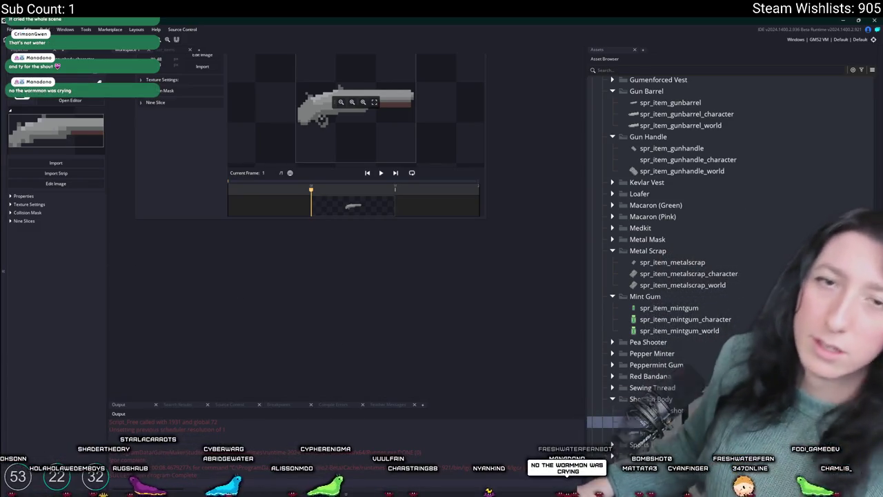
scroll(230, 244, "up", 2)
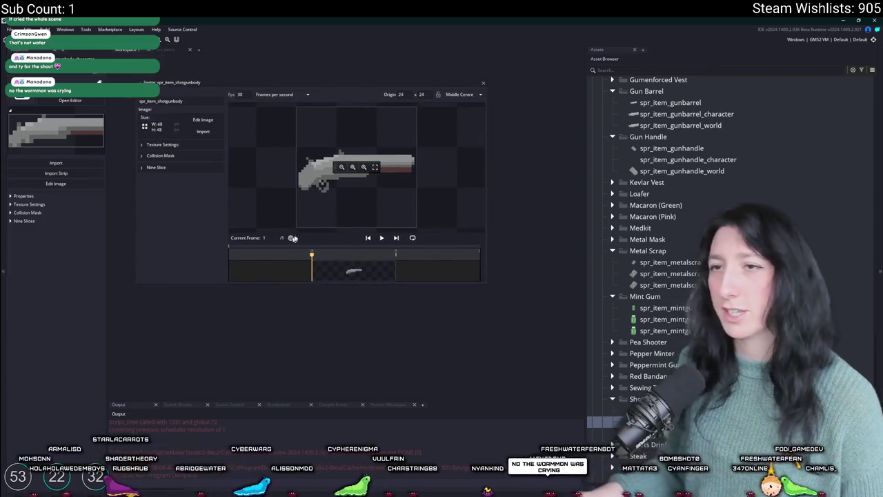
left_click(484, 84)
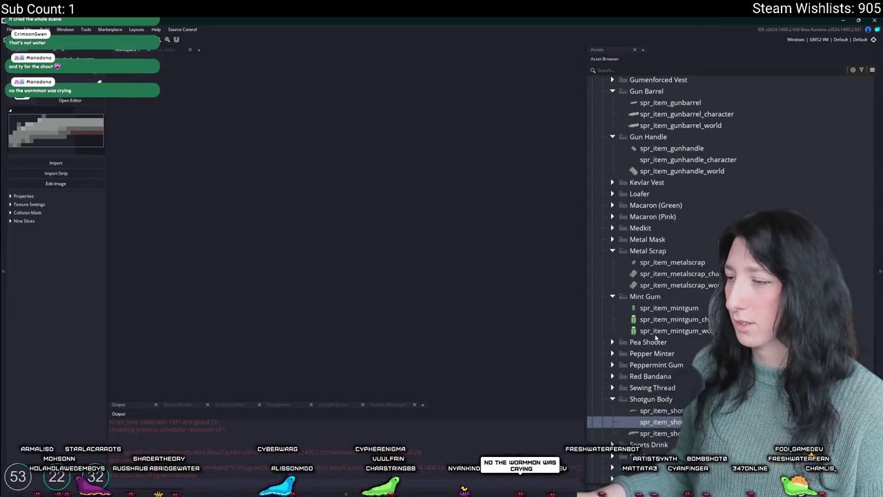
Select the Gun Handle Item_Add_To_Database block in the item script and duplicate it.
left_click(172, 51)
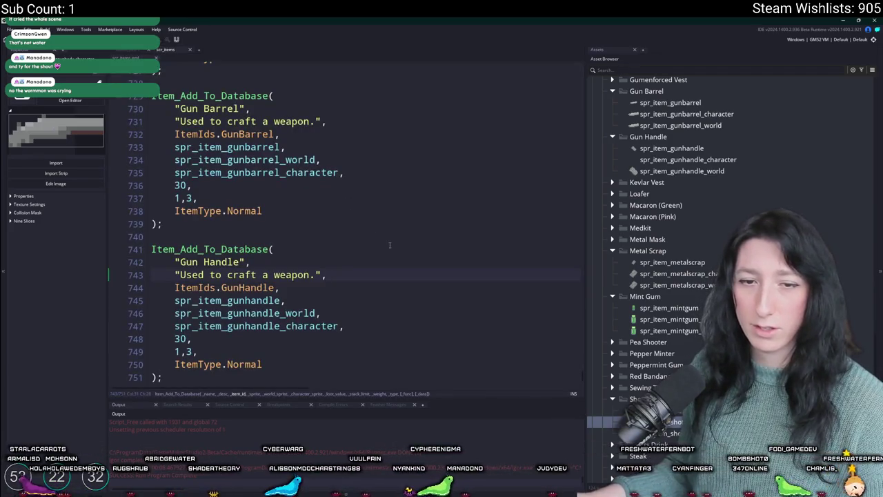
scroll(351, 209, "down", 1)
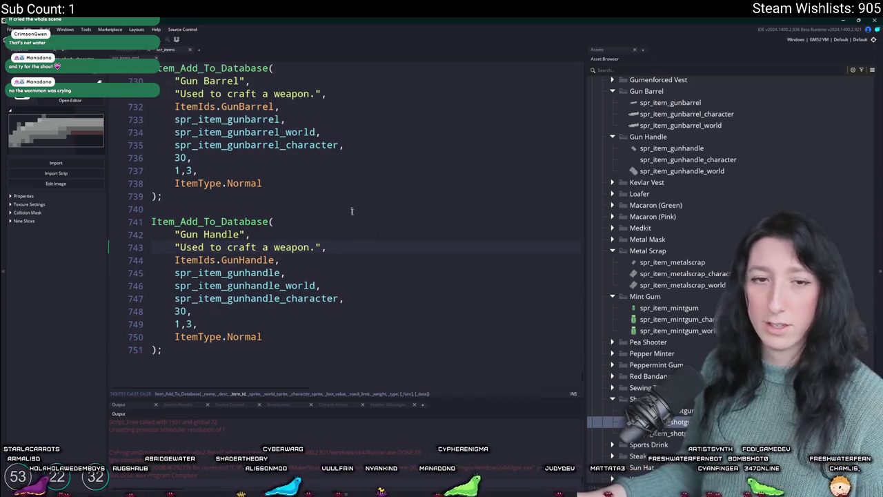
mouse_move(228, 363)
left_mouse_down()
mouse_move(207, 262)
mouse_move(153, 221)
mouse_move(152, 208)
left_mouse_up()
scroll(195, 231, "up", 3)
key("ctrl+d")
Change the copy's main sprite from spr_item_gunhandle to spr_item_shotgunbody.
scroll(276, 242, "down", 5)
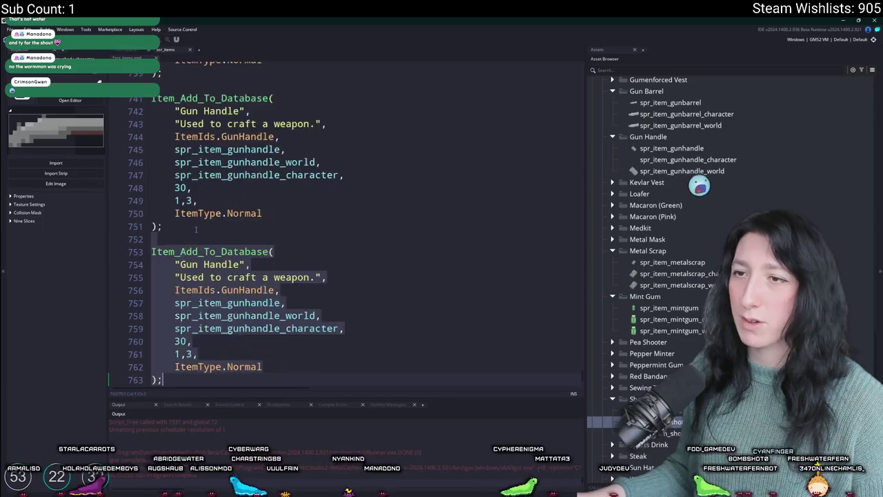
left_click(204, 251)
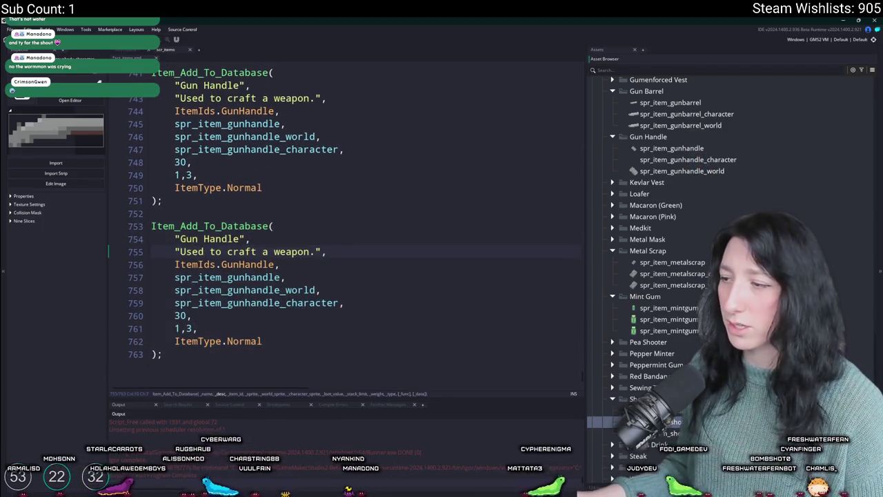
double_click(607, 410)
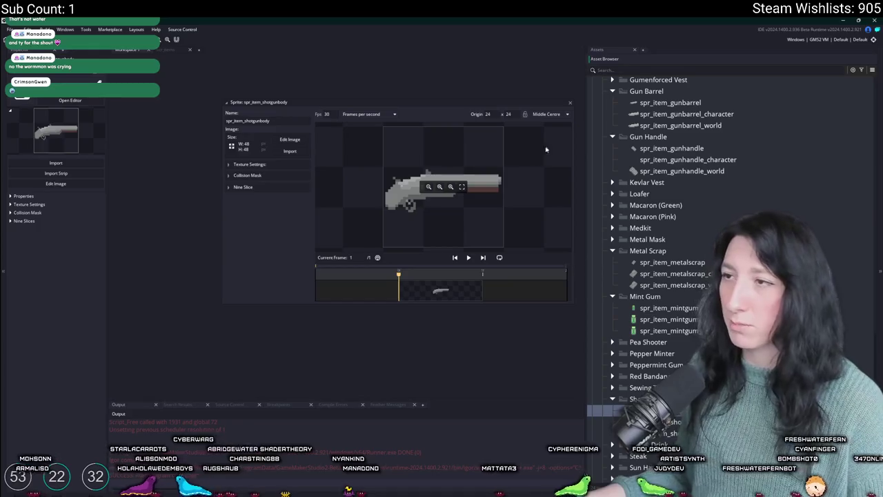
scroll(276, 138, "down", 1)
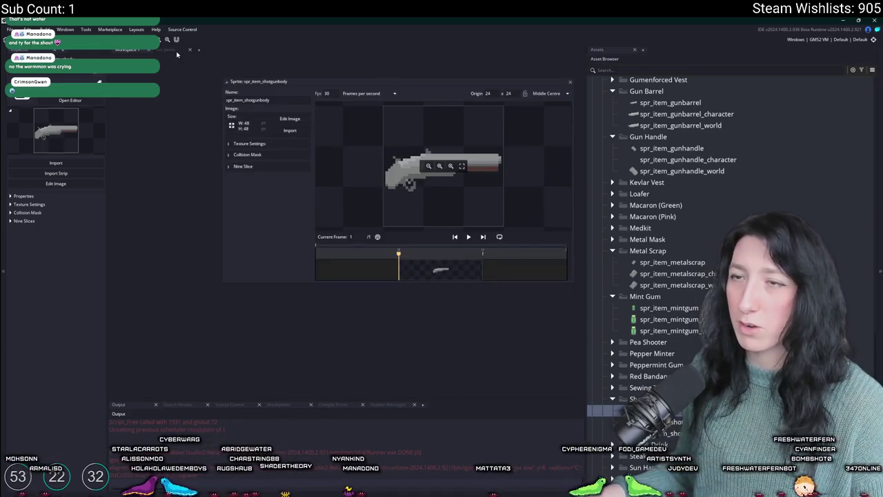
left_click(571, 83)
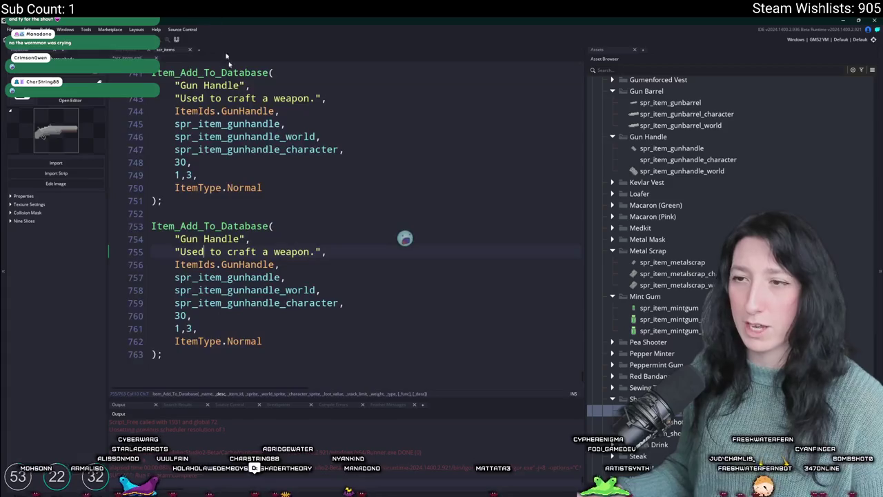
double_click(241, 277)
type("spr_item_shotgunbody")
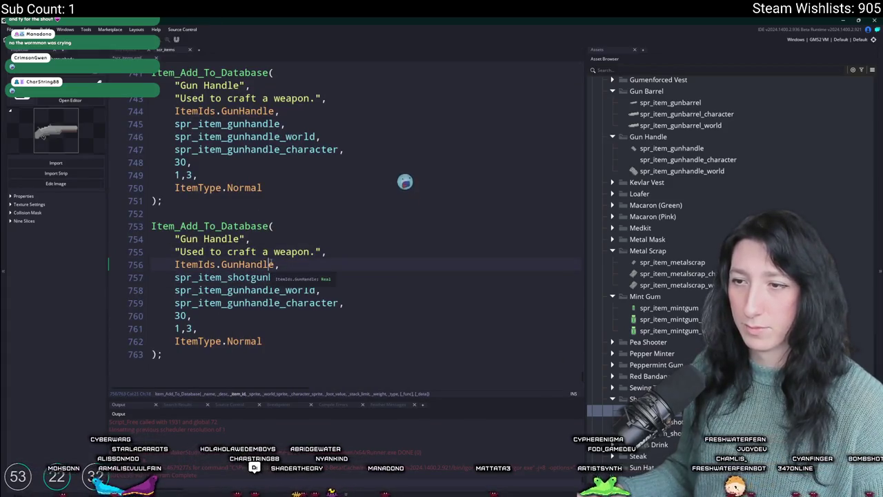
Jump to the ItemIds enum and duplicate the GunBarrel line.
middle_click(271, 263)
left_click(263, 103)
key("ctrl+d")
Rename the duplicated enum value to ShotgunBody and navigate back to the new item entry.
double_click(198, 116)
type("ShotgunBody,")
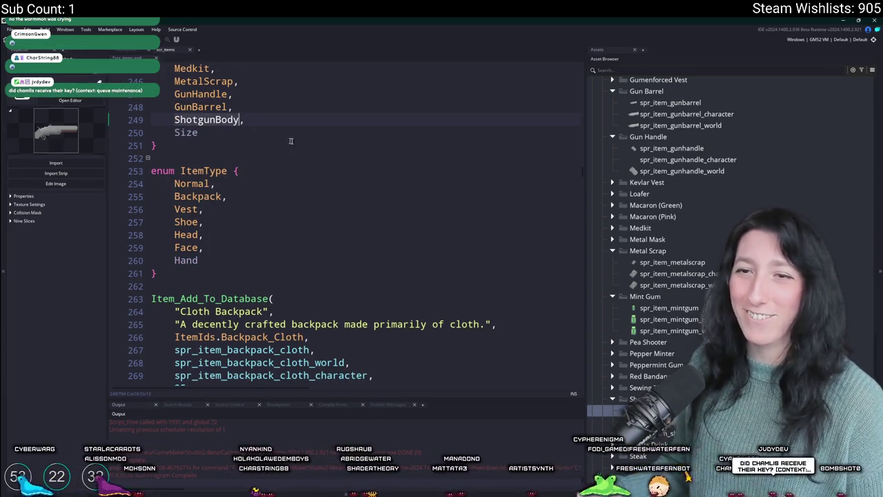
key("alt+Left")
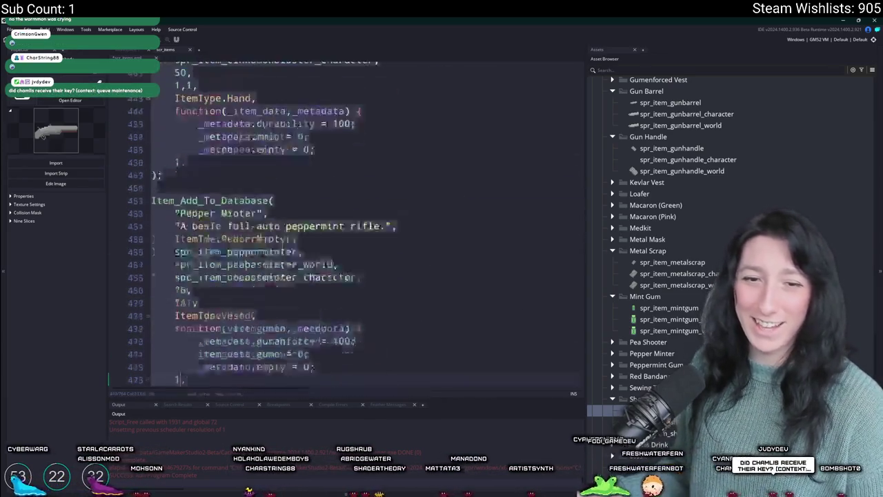
scroll(416, 274, "down", 10)
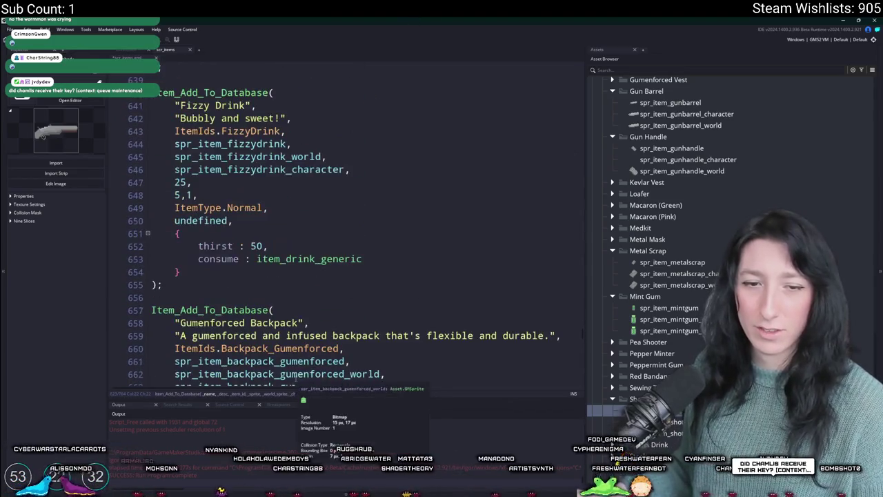
key("alt+Left")
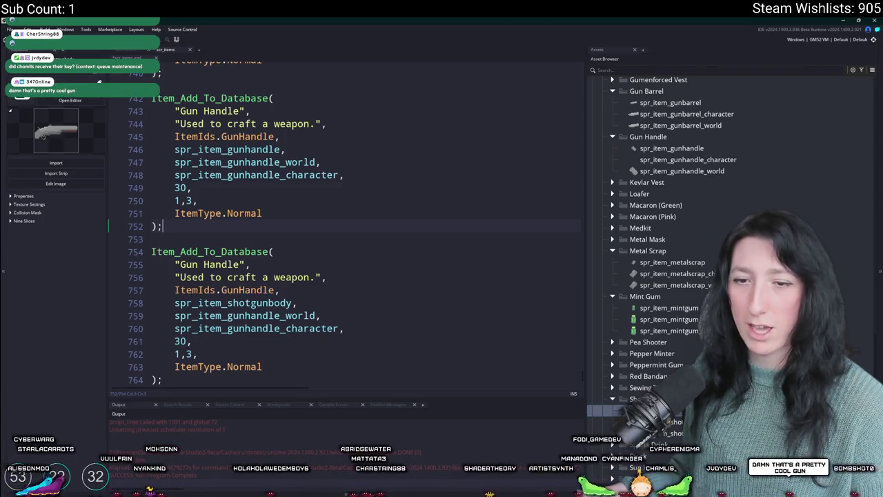
Set the copied entry's id to ItemIds.ShotgunBody and its world and character sprites to shotgunbody.
scroll(388, 226, "down", 1)
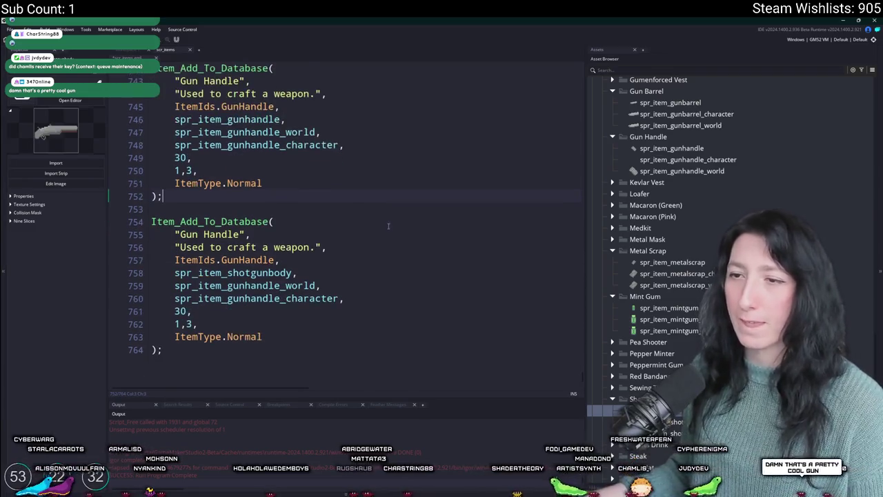
left_click(228, 233)
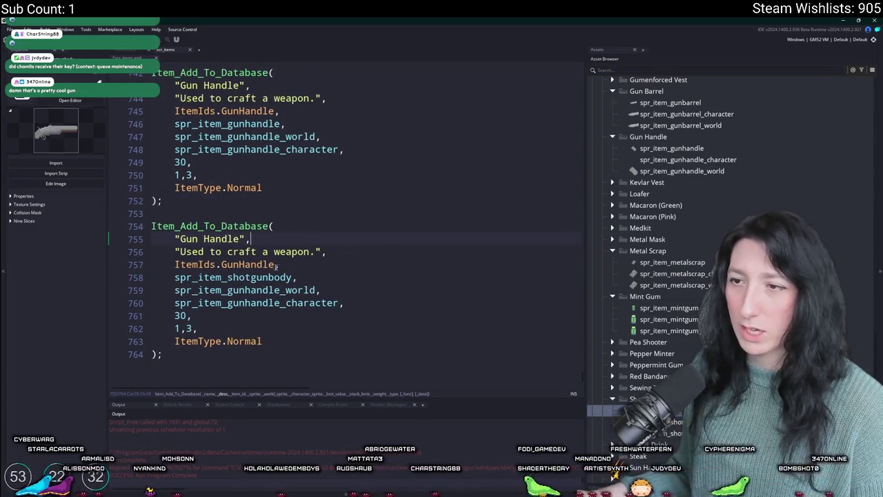
double_click(247, 264)
type("ShotgunBody")
left_click(295, 276)
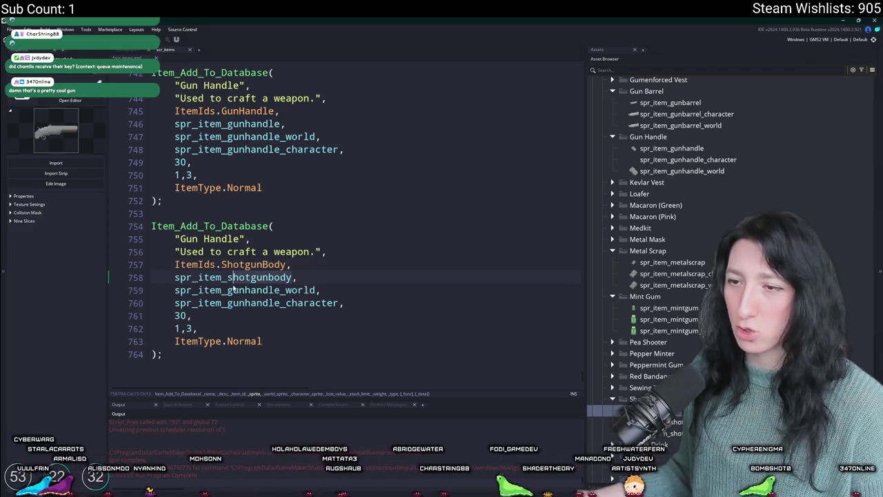
left_click(241, 303)
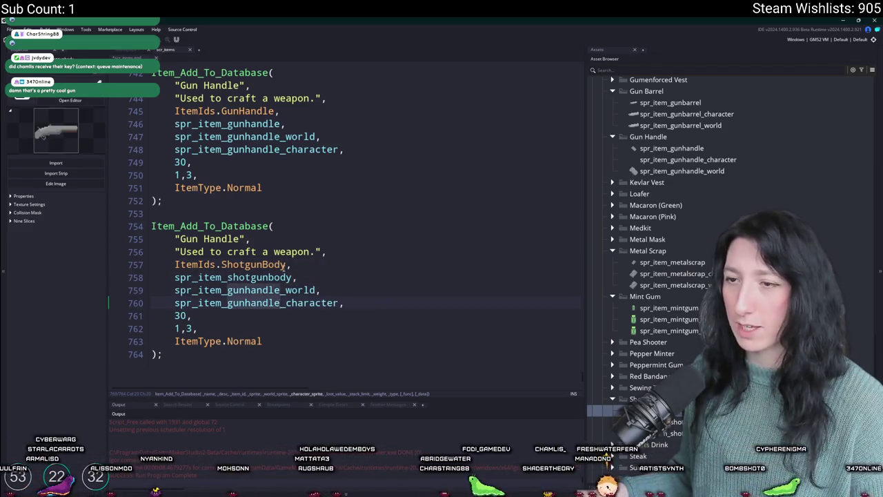
type("shotgunbody")
Change the description to "Used to craft a makeshift shotgun.".
left_click(273, 252)
key("ctrl+shift+Right")
type("shotu")
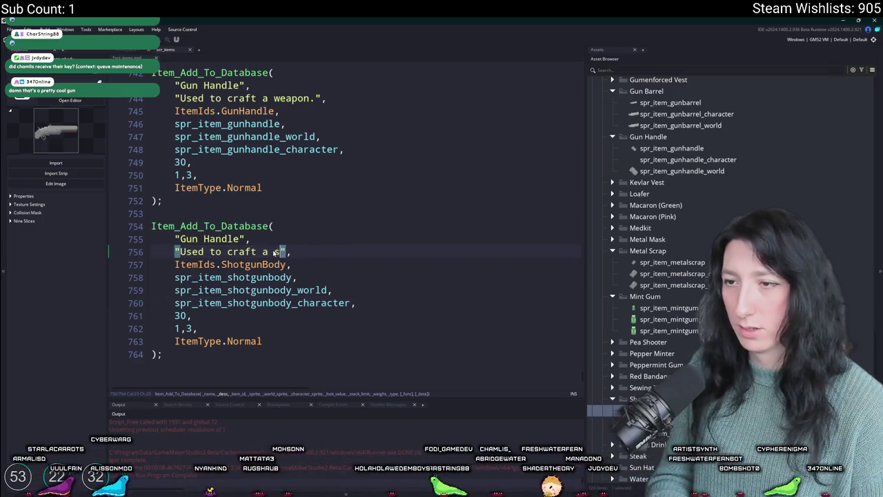
type("n.")
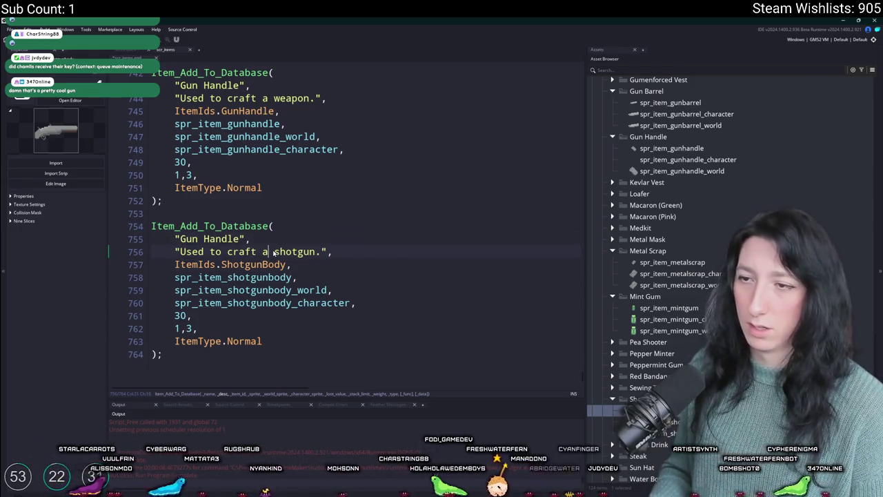
type("hift")
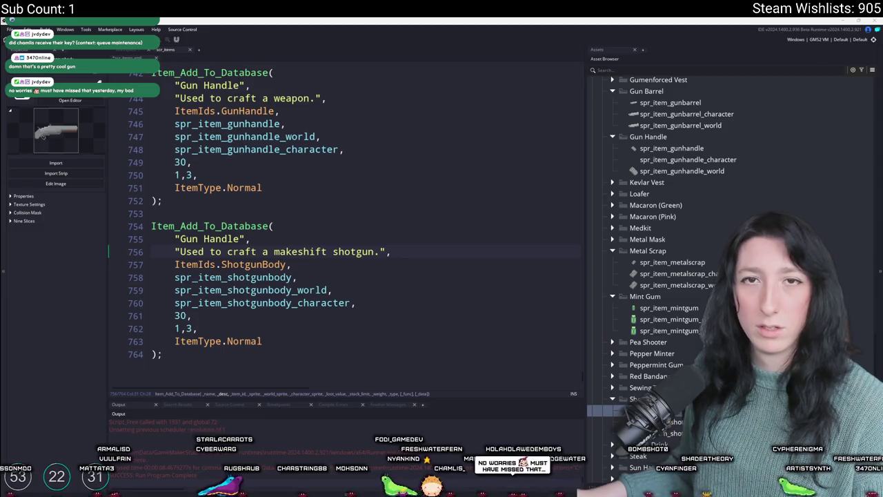
key("Down")
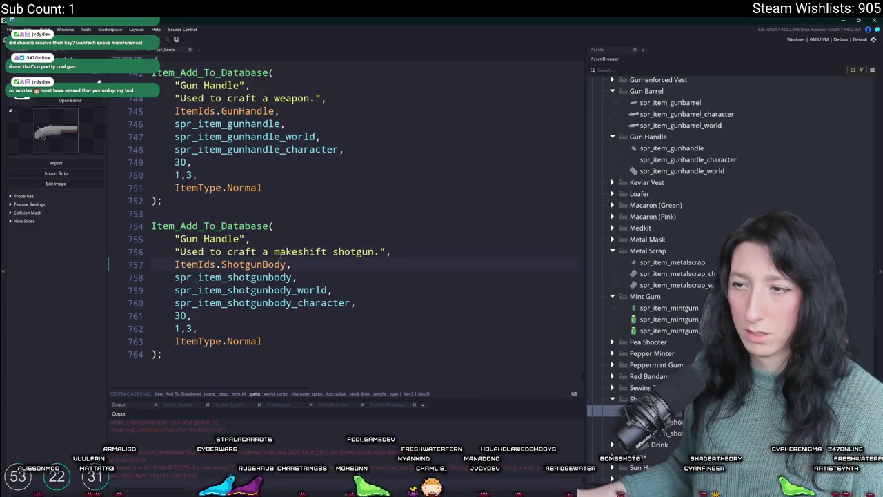
Rename the entry from Gun Handle to "Shotgun Body".
left_click(244, 239)
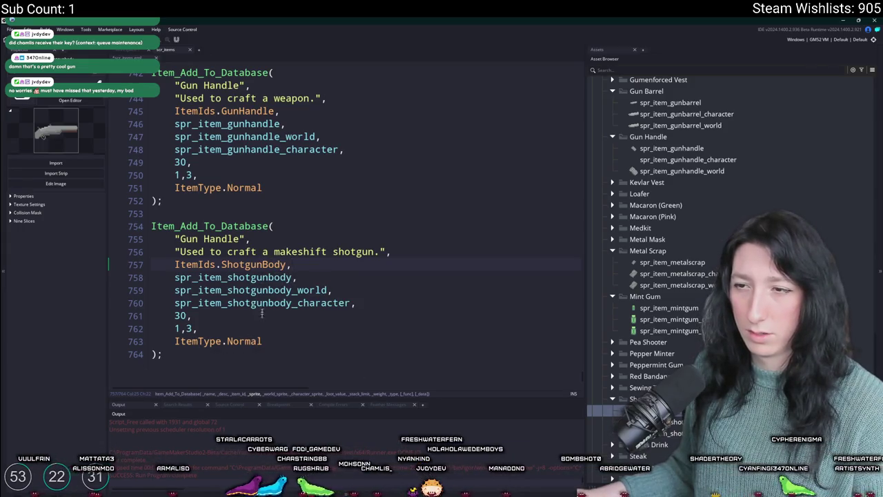
left_click(181, 239)
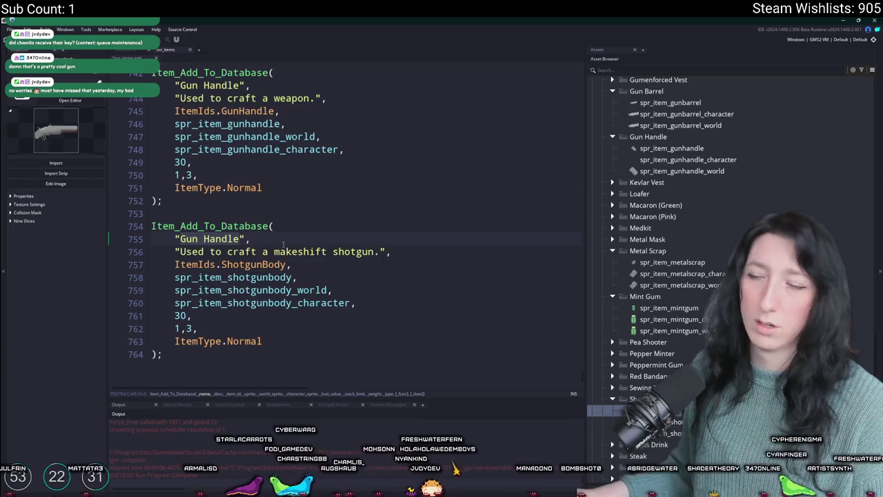
key("ctrl+shift+Right")
key("ctrl+shift+Right")
type("Shotguni")
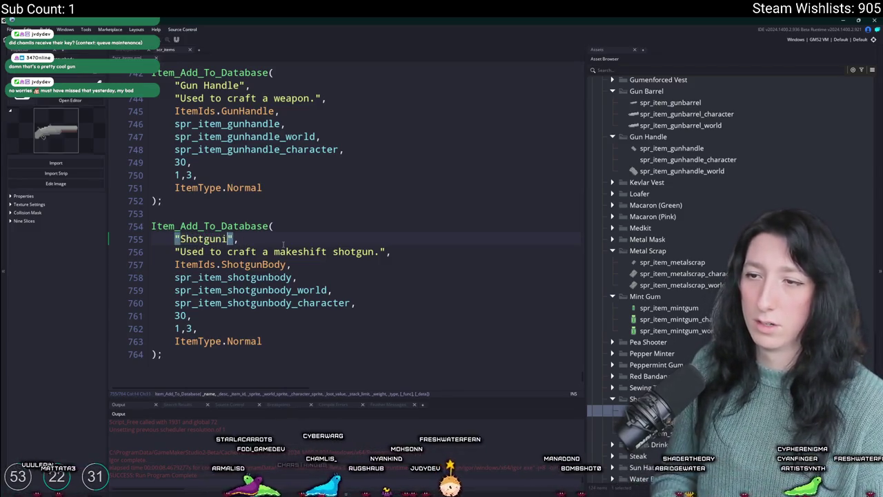
key("BackSpace")
type("Body")
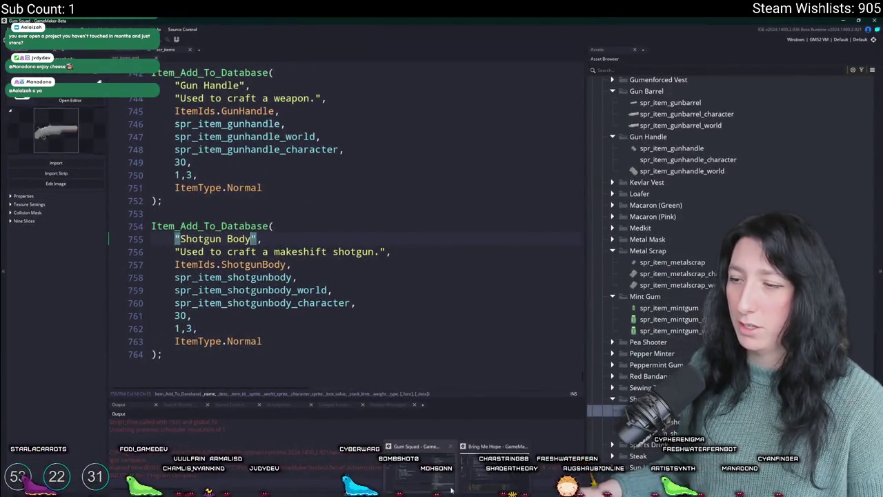
Switch to the Bring Me Hope GameMaker window from the taskbar.
left_click(493, 469)
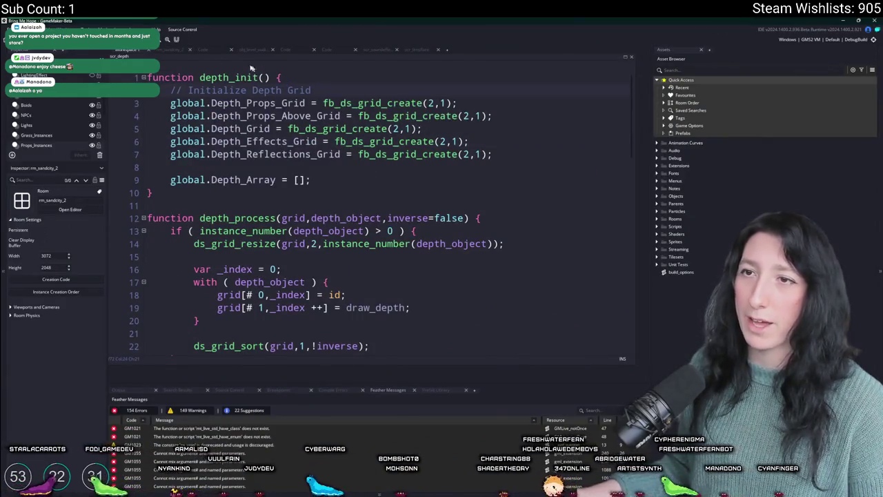
Search for and open the quest_sandcity script.
left_click(164, 51)
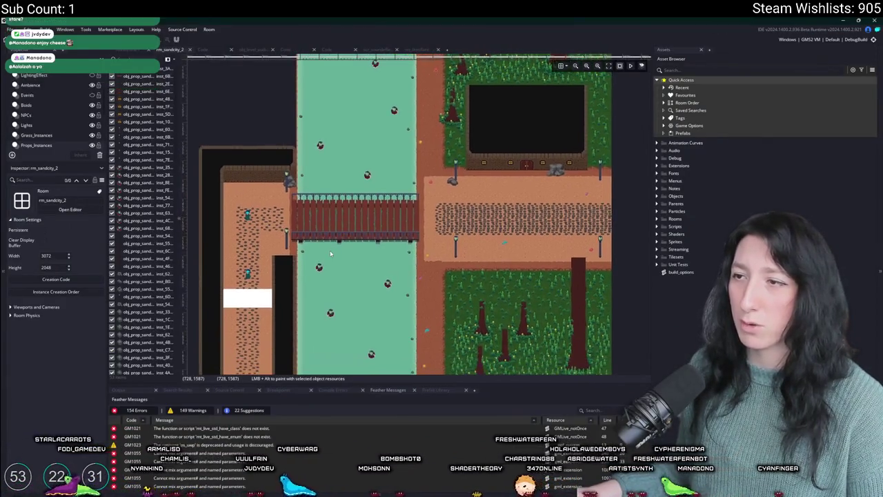
key("ctrl+t")
type("rm")
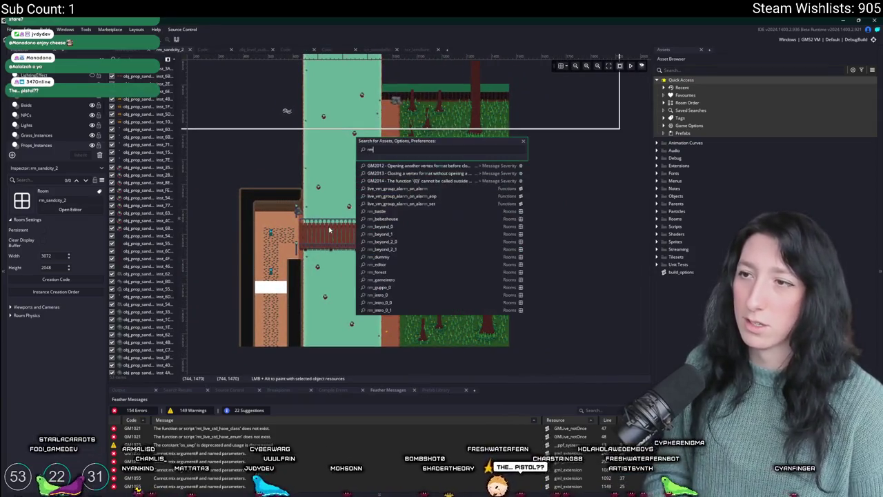
key("BackSpace")
key("BackSpace")
type("quest_sma")
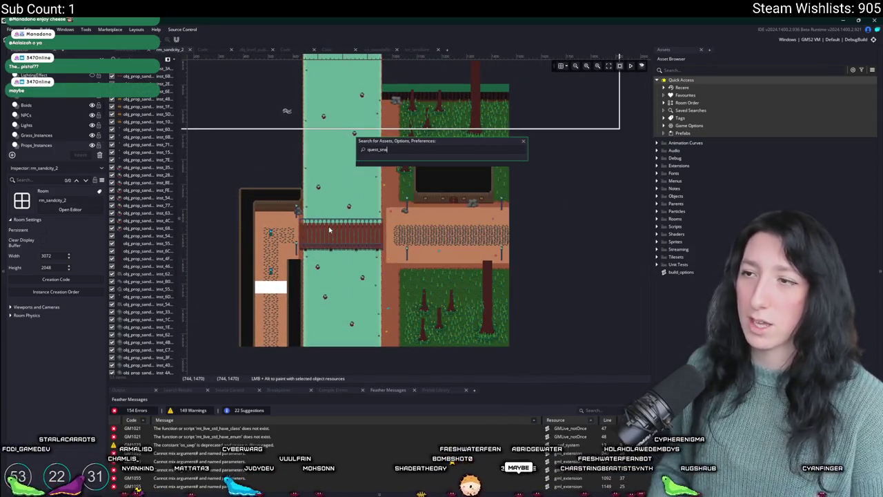
key("BackSpace")
key("BackSpace")
type("an")
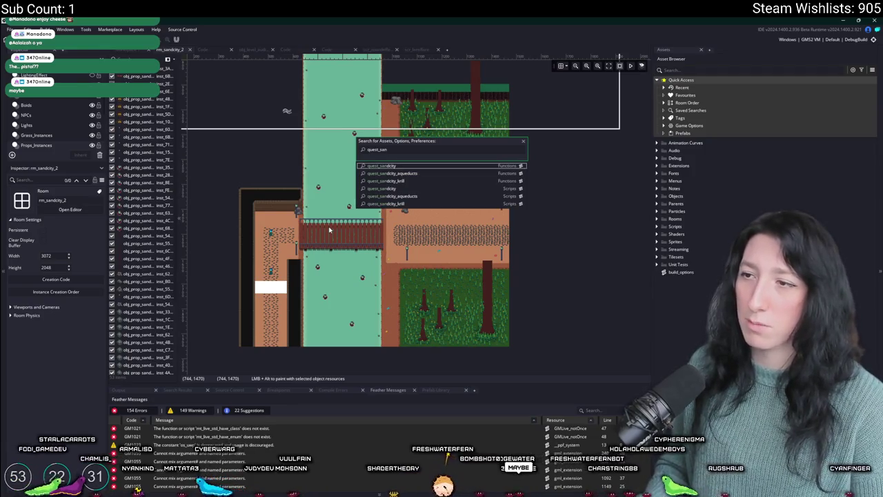
key("Return")
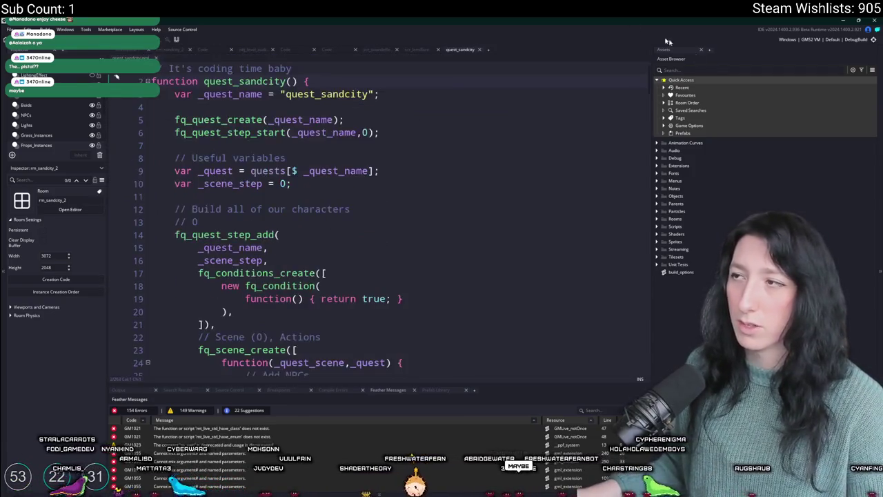
Scroll through quest_sandcity, open the rm_sandcity_2 room, then return to the scr_items code.
scroll(620, 241, "down", 20)
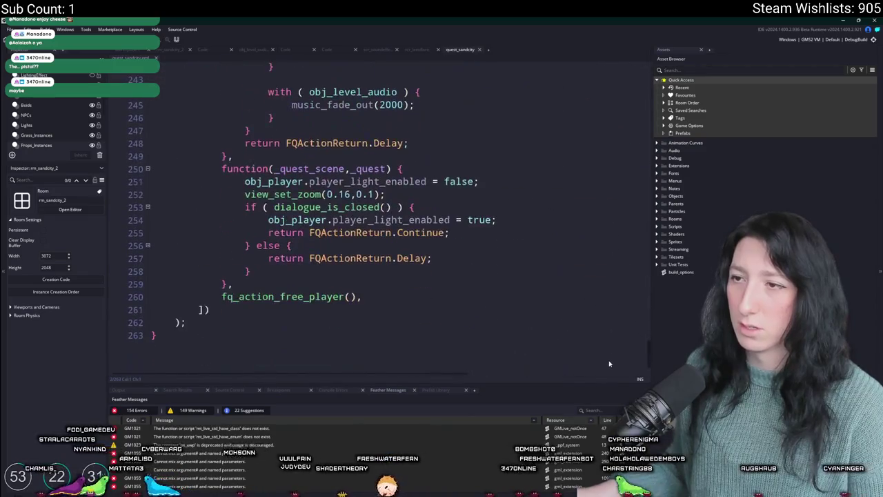
scroll(616, 344, "down", 1)
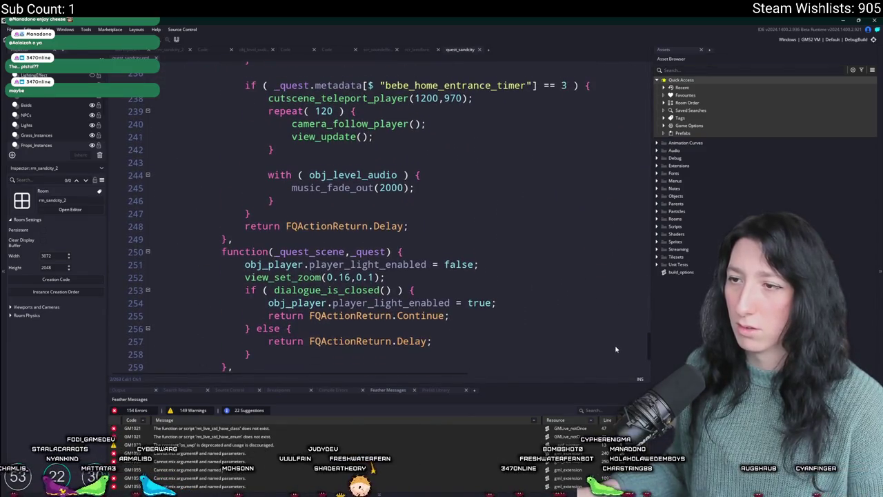
scroll(616, 349, "down", 2)
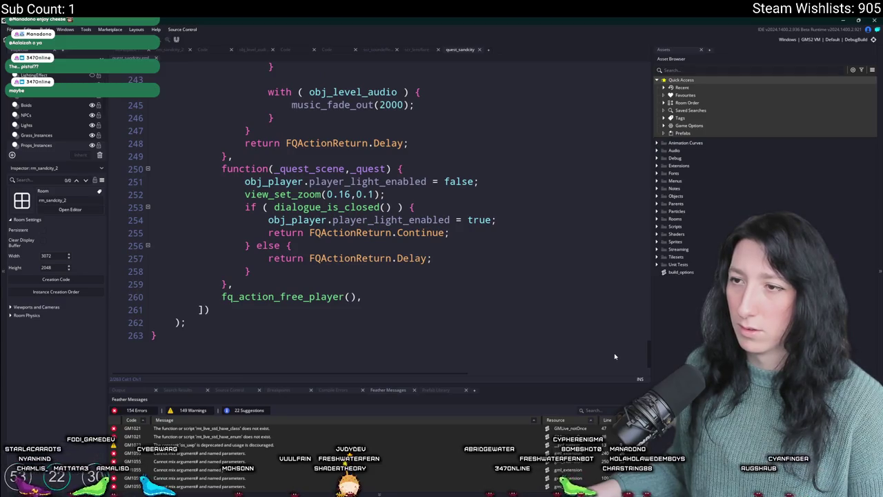
left_click(414, 207)
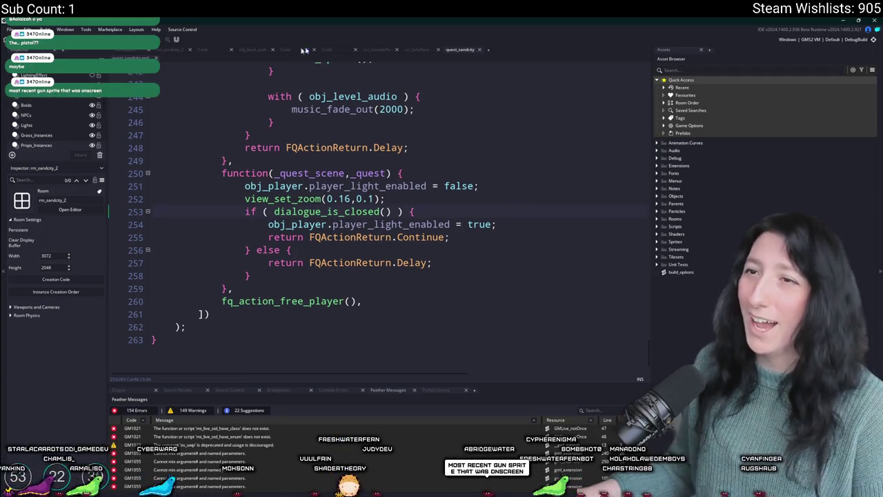
left_click(165, 49)
scroll(378, 213, "up", 5)
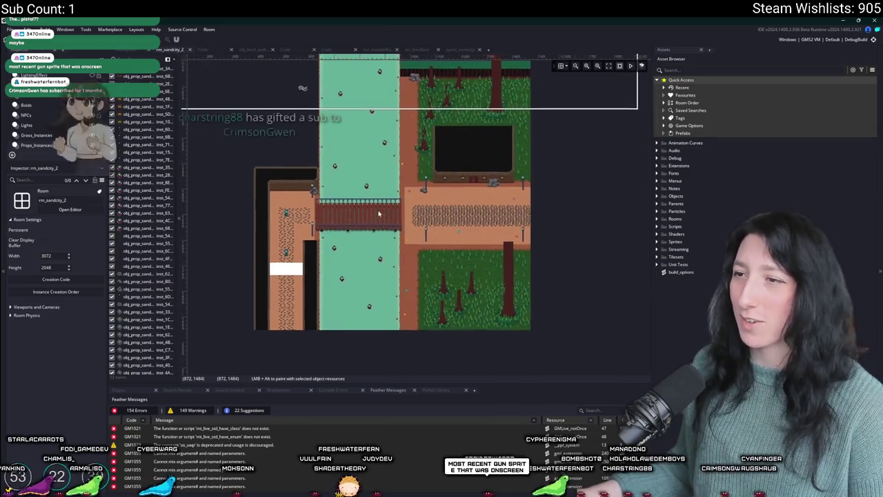
scroll(378, 214, "down", 3)
key("ctrl+Tab")
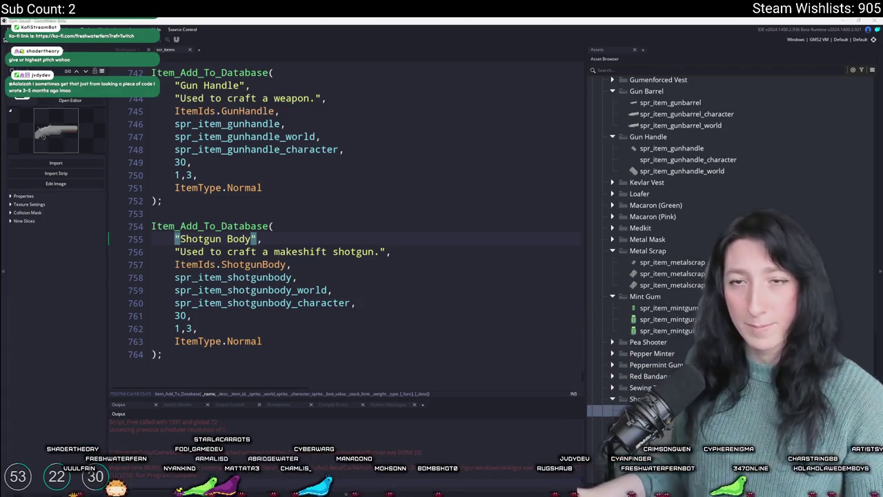
right_click(437, 235)
left_click(436, 230)
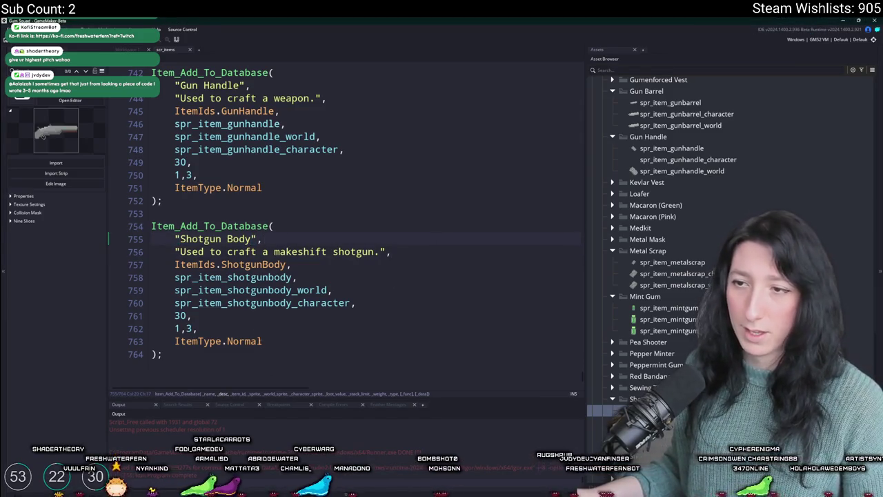
scroll(321, 330, "down", 1)
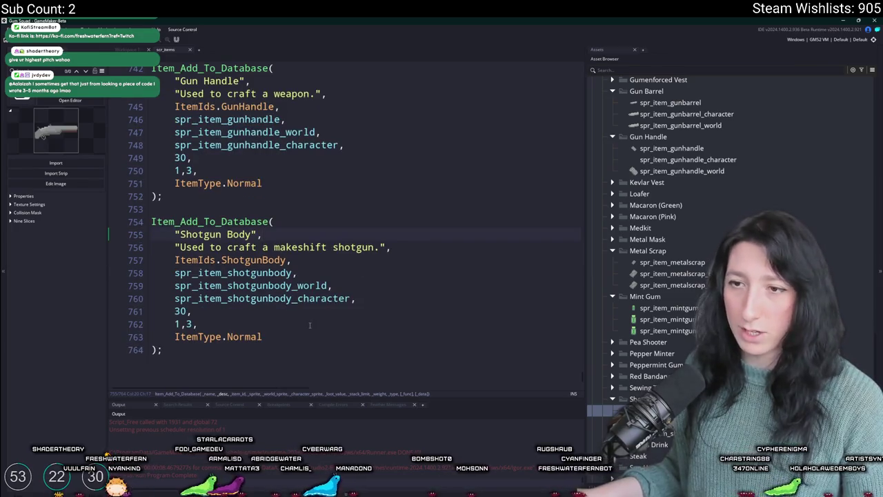
scroll(421, 252, "up", 1)
left_click(416, 256)
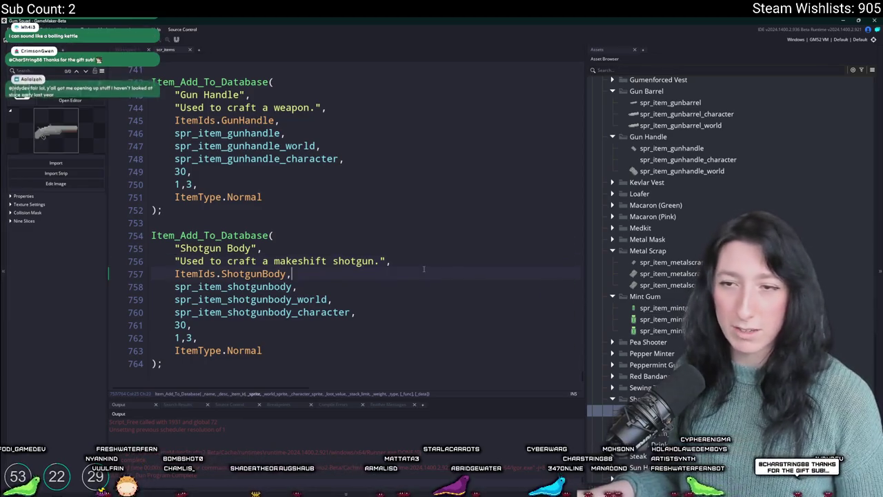
right_click(399, 252)
left_click(391, 261)
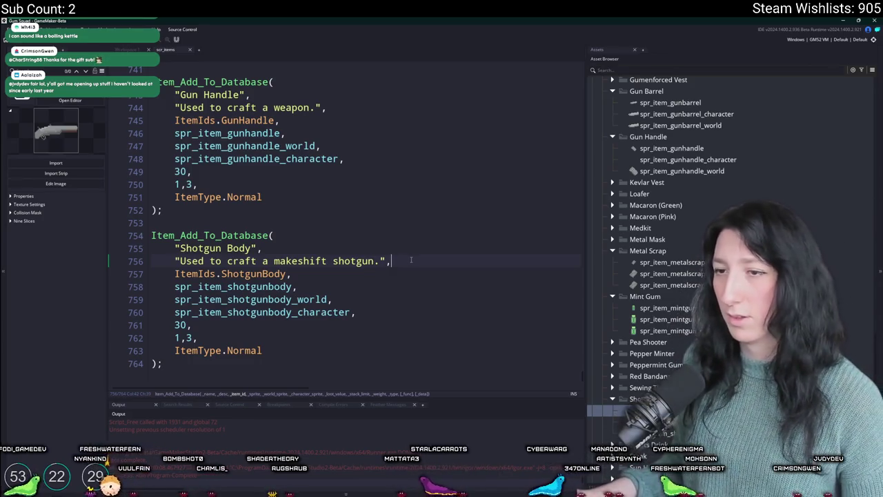
scroll(410, 259, "up", 4)
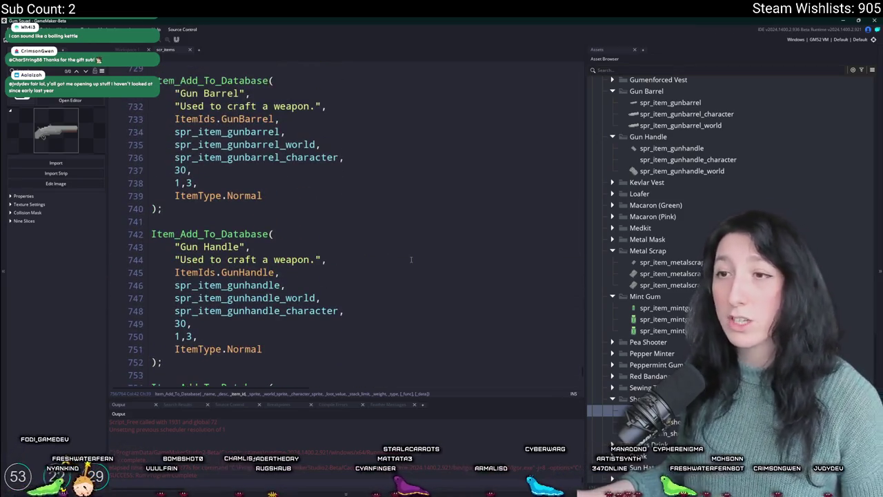
scroll(410, 259, "down", 2)
type("\"Used to craft a makeshift shotgun.\",")
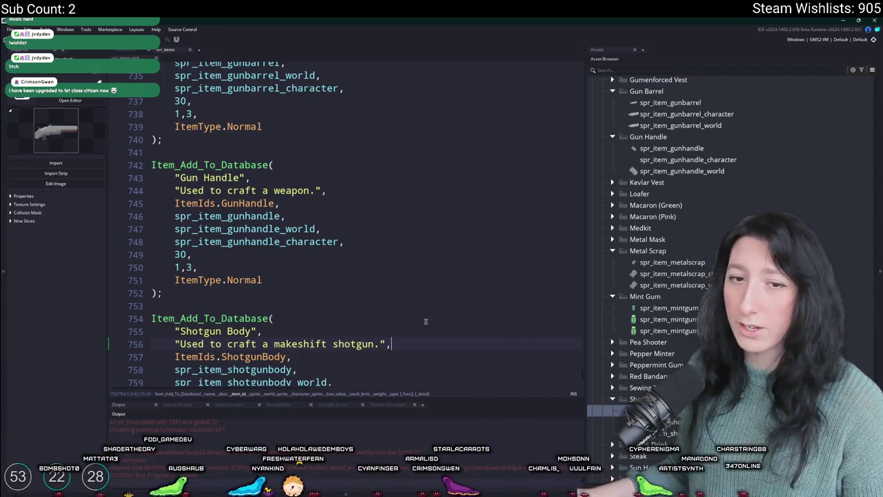
scroll(399, 327, "down", 2)
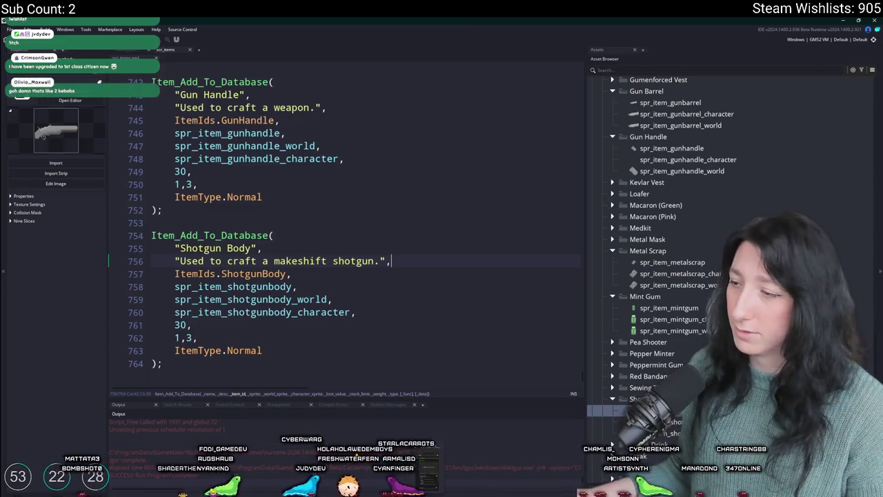
key("alt+Tab")
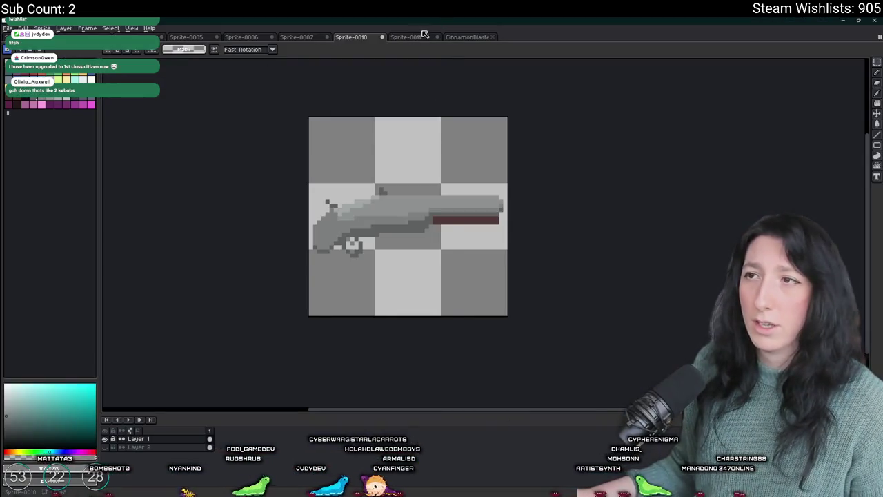
Pan around the Sprite-0010 pistol view.
scroll(446, 172, "up", 1)
scroll(446, 173, "down", 1)
mouse_move(451, 173)
left_mouse_down()
mouse_move(400, 195)
mouse_move(403, 176)
mouse_move(394, 185)
left_mouse_up()
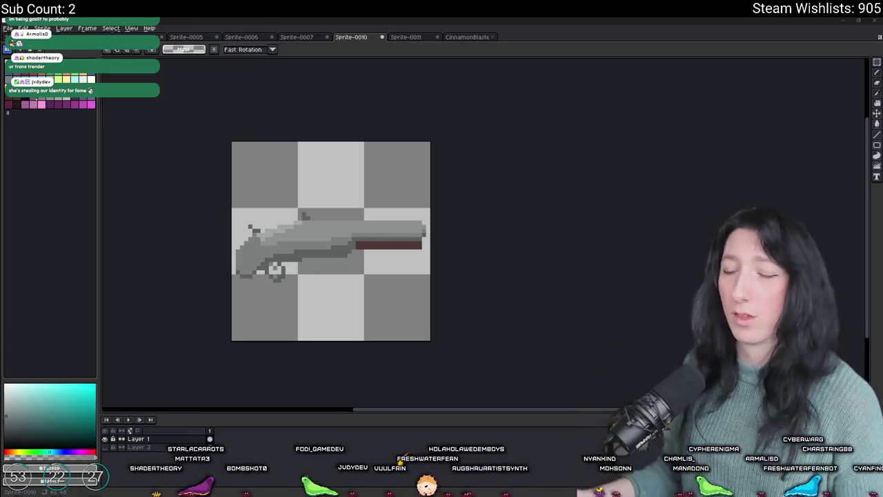
scroll(365, 97, "left", 2)
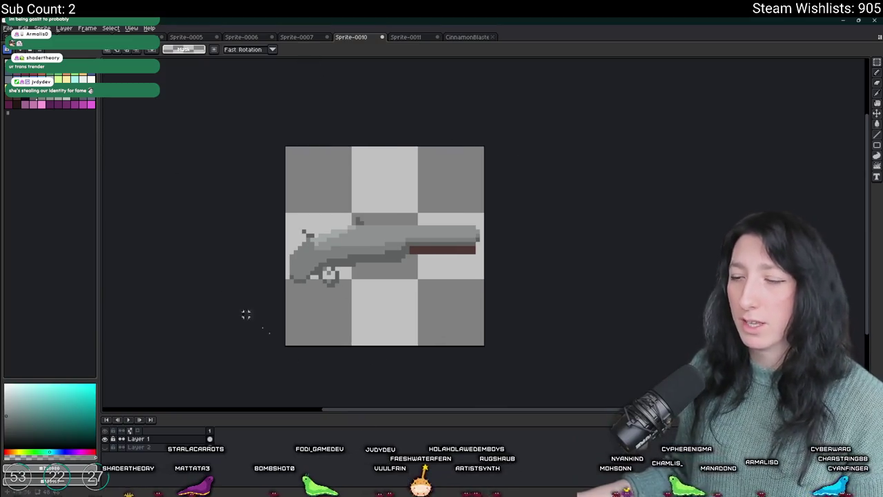
Cycle through the Sprite-0005, Sprite-0006 and Sprite-0007 tabs, then return to Sprite-0010.
key("ctrl+shift+Tab")
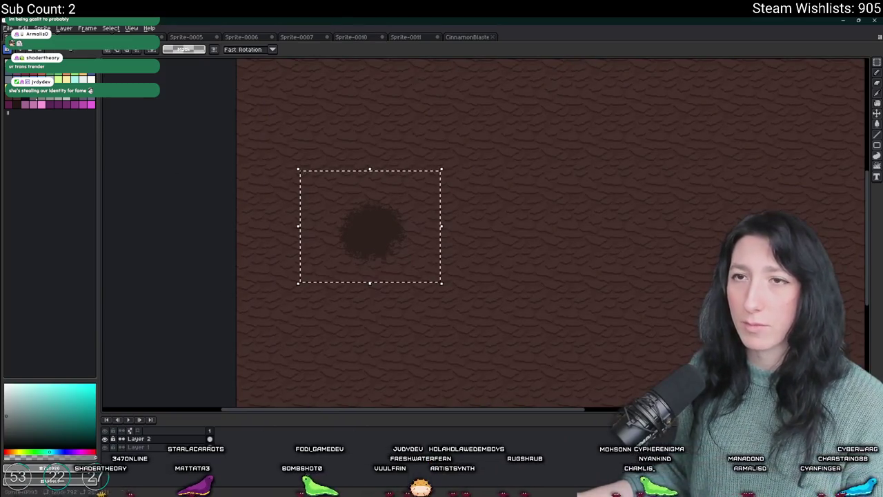
key("ctrl+shift+Tab")
key("ctrl+shift+Tab")
left_click(191, 38)
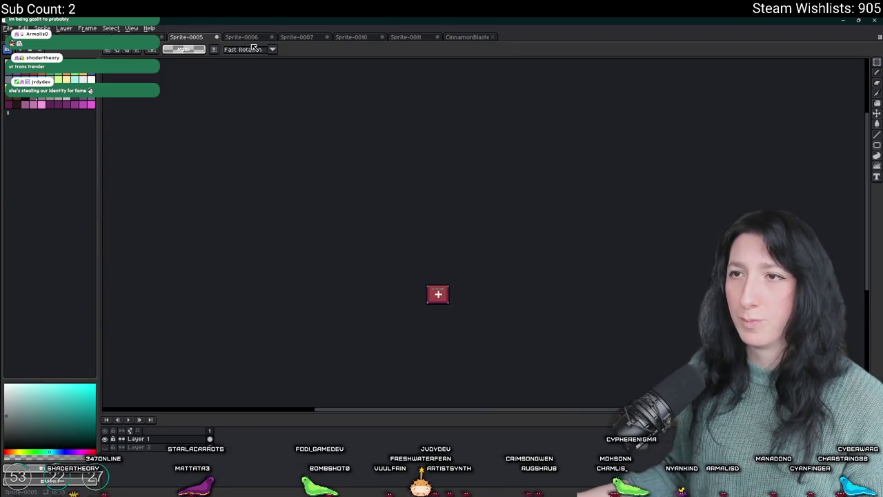
left_click(242, 37)
left_click(297, 37)
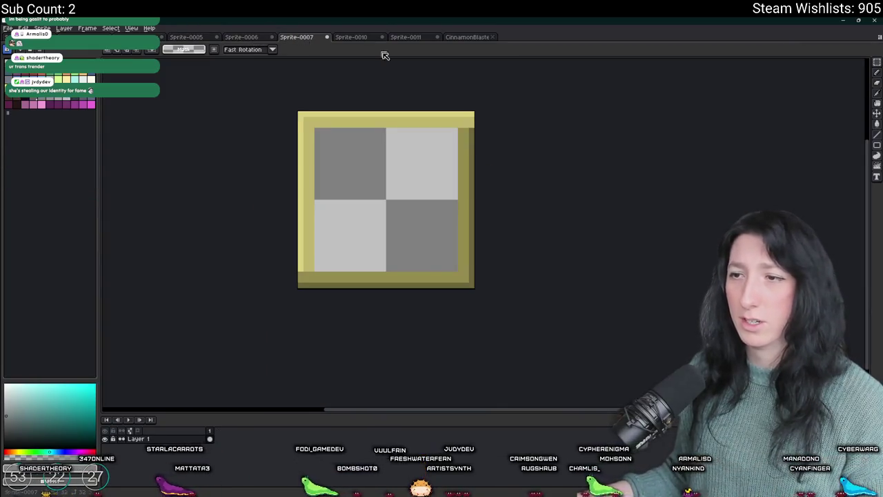
left_click(354, 38)
Glance at Sprite-0011, go back to Sprite-0010, and browse the Art folder via File > Open.
key("ctrl+Tab")
left_click(353, 37)
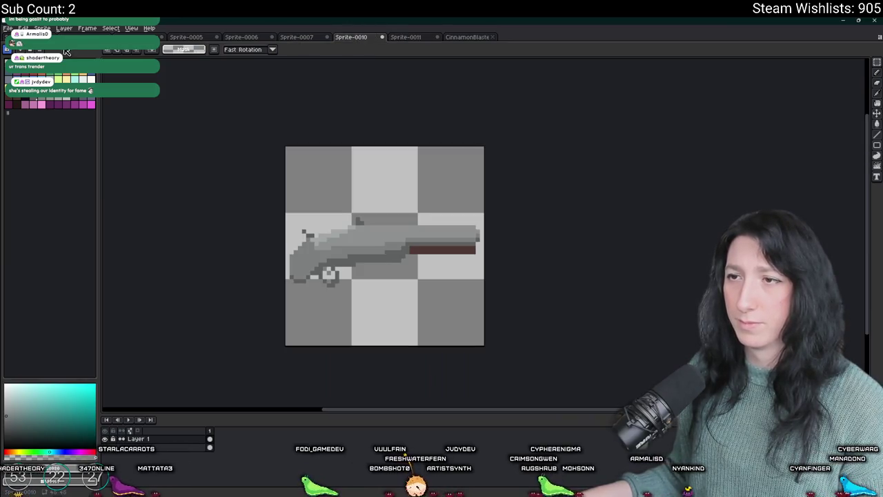
left_click(7, 29)
left_click(27, 43)
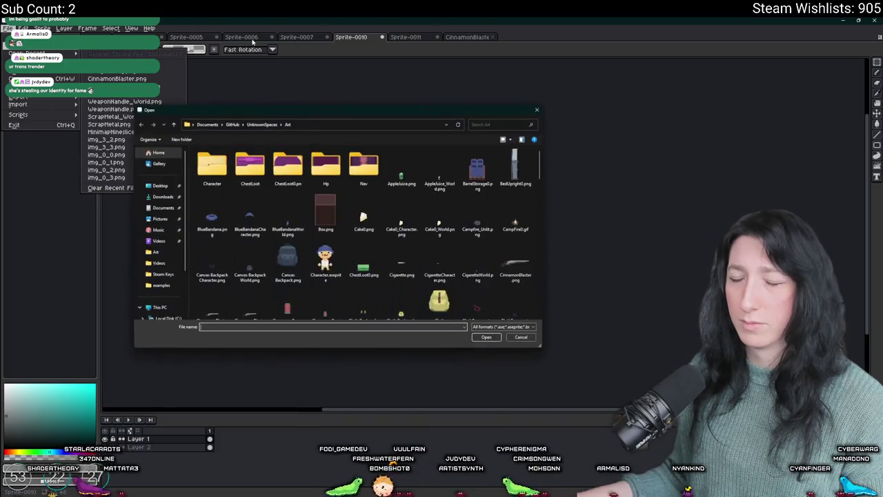
Open PeaShooter.png from the Art folder and copy its gun body.
scroll(325, 255, "down", 1)
left_click(429, 243)
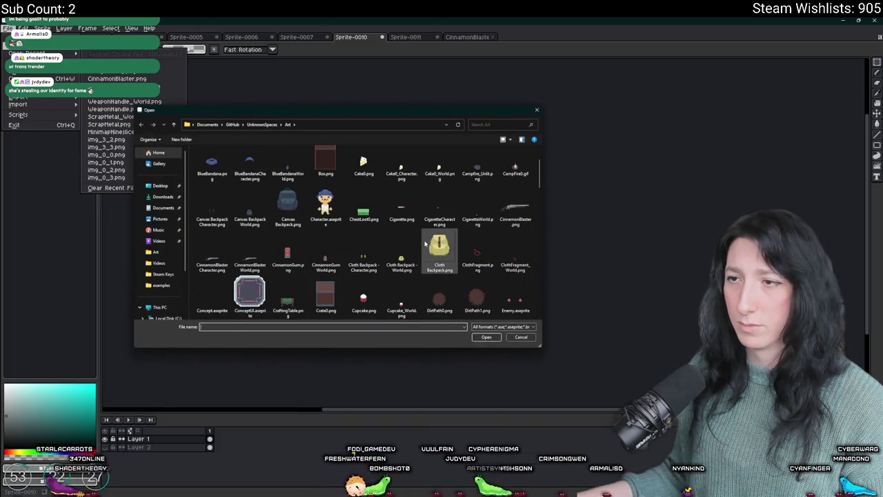
scroll(425, 243, "down", 5)
left_click(441, 165)
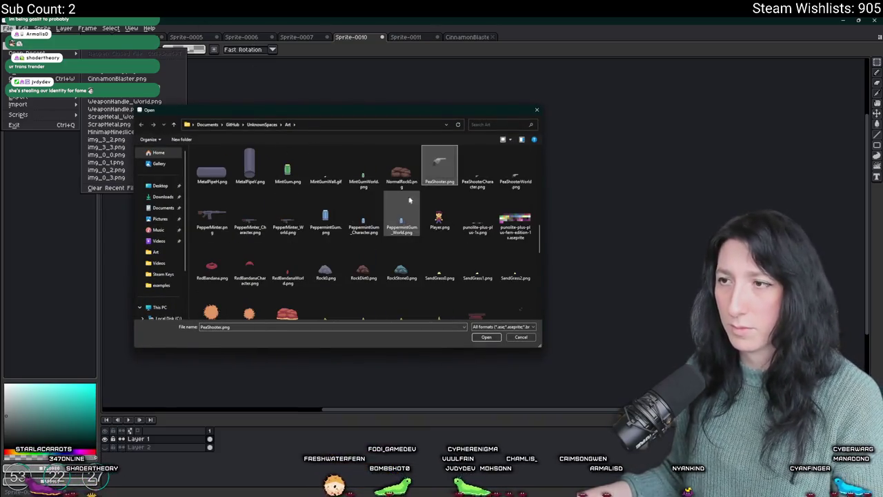
double_click(447, 168)
scroll(436, 276, "up", 4)
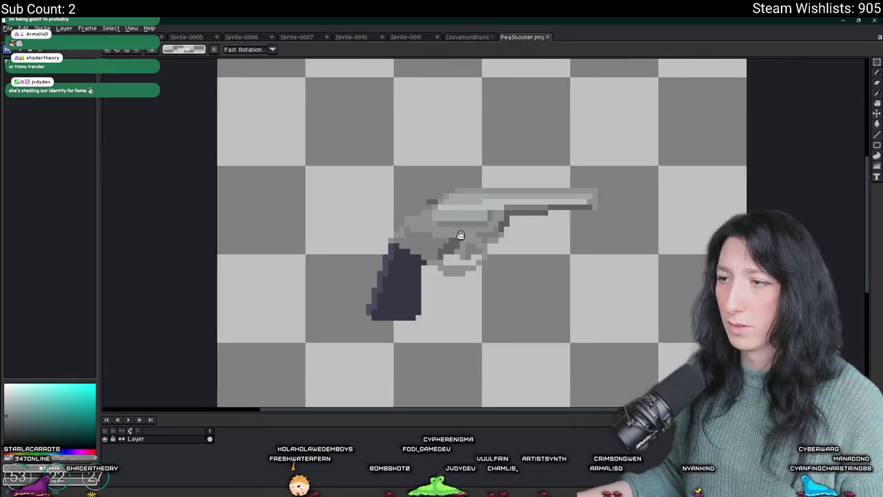
scroll(436, 290, "down", 4)
mouse_move(318, 178)
left_mouse_down()
mouse_move(495, 295)
mouse_move(429, 283)
mouse_move(454, 283)
mouse_move(442, 278)
mouse_move(439, 285)
left_mouse_up()
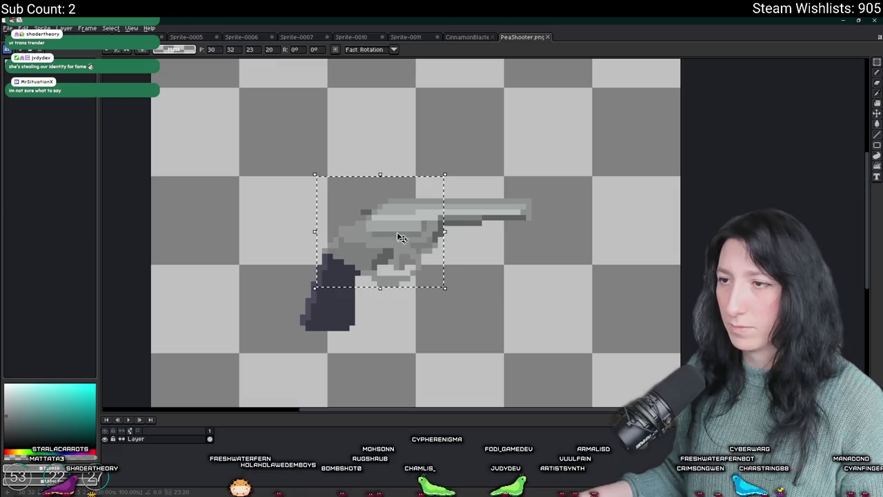
key("ctrl+d")
In Sprite-0010, erase the old gun and paste the pea shooter body.
left_click(468, 37)
left_click(418, 40)
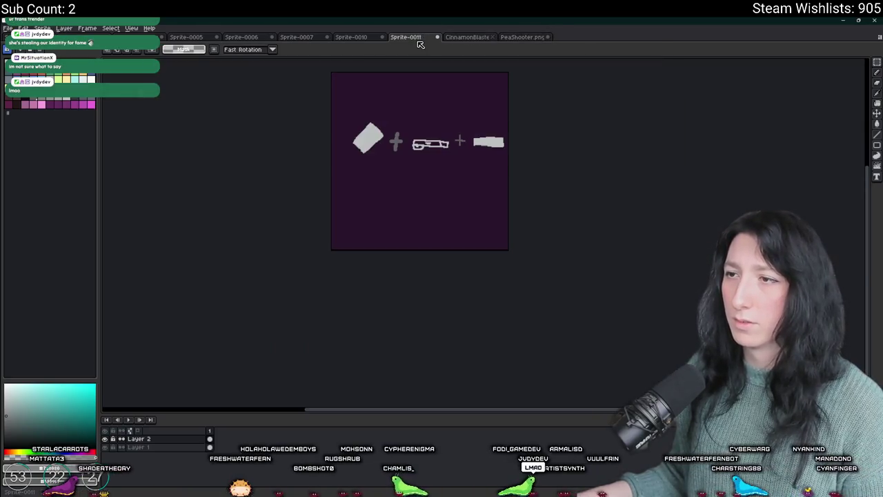
left_click(370, 39)
key("ctrl+a")
key("Delete")
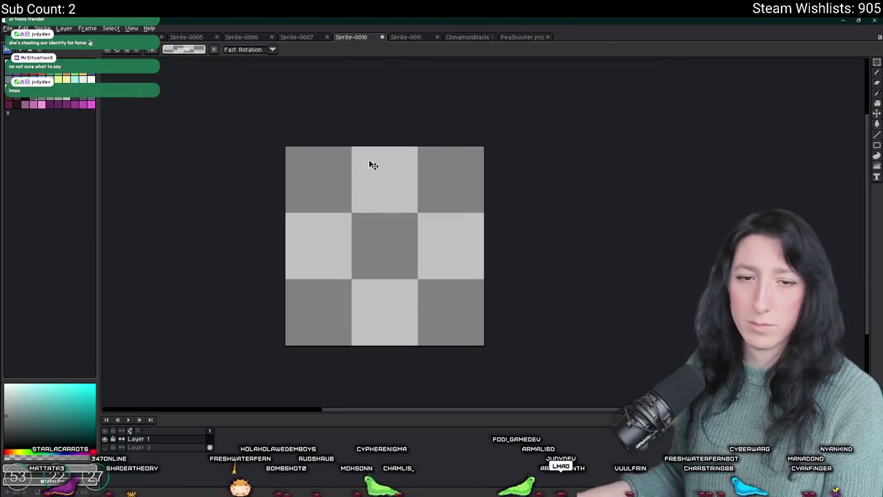
key("ctrl+v")
Position the pasted gun body near the canvas centre and commit it.
left_click_drag(449, 332, 367, 250)
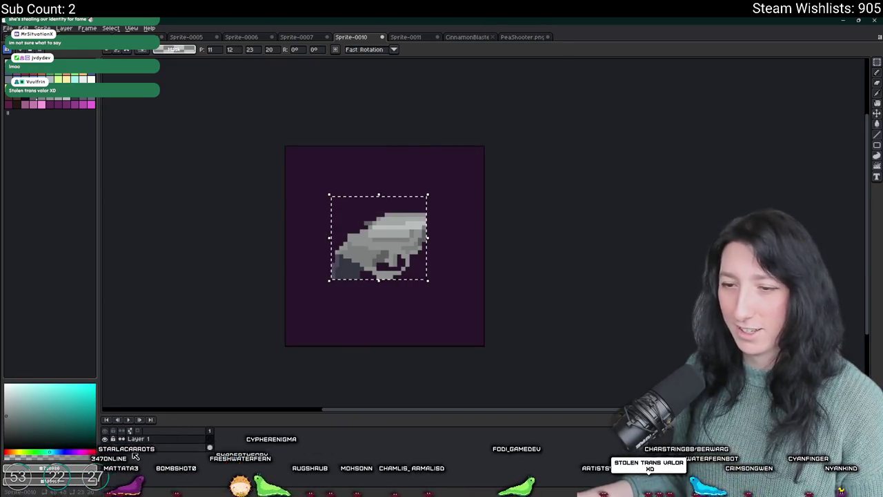
left_click_drag(410, 233, 417, 232)
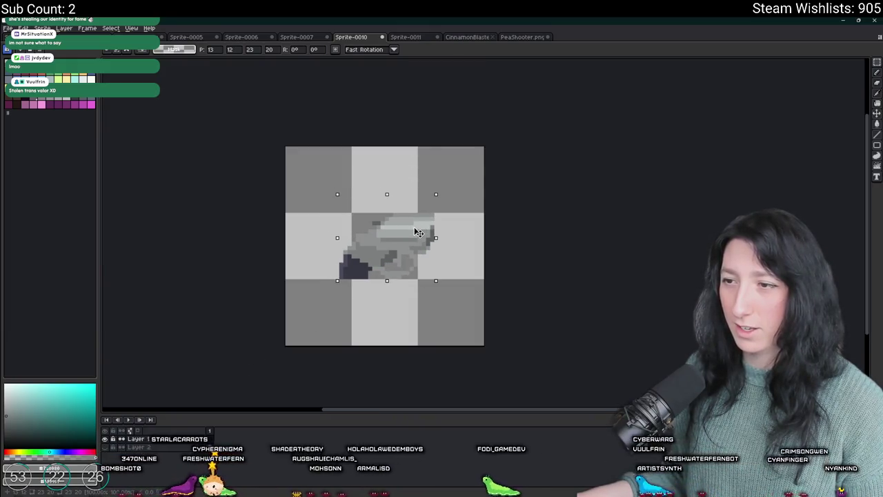
key("ctrl+d")
scroll(378, 241, "up", 3)
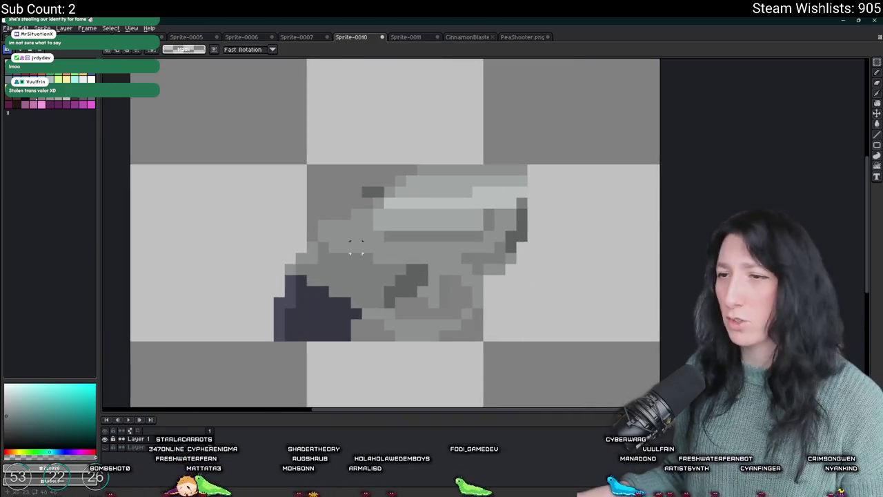
Fill the lower-left grip brown and give its left edge a darker shade.
key("i")
scroll(339, 251, "up", 2)
key("b")
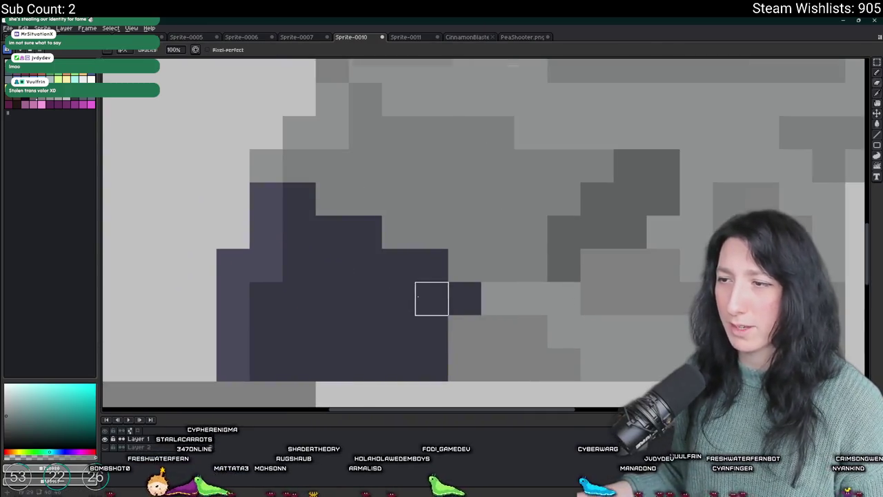
scroll(408, 299, "down", 1)
key("g")
left_click(408, 298)
left_click(105, 447)
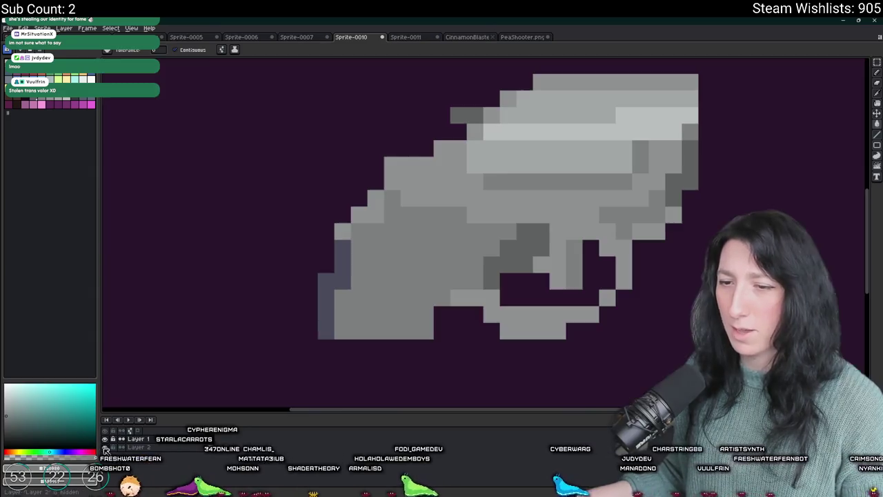
scroll(328, 281, "down", 5)
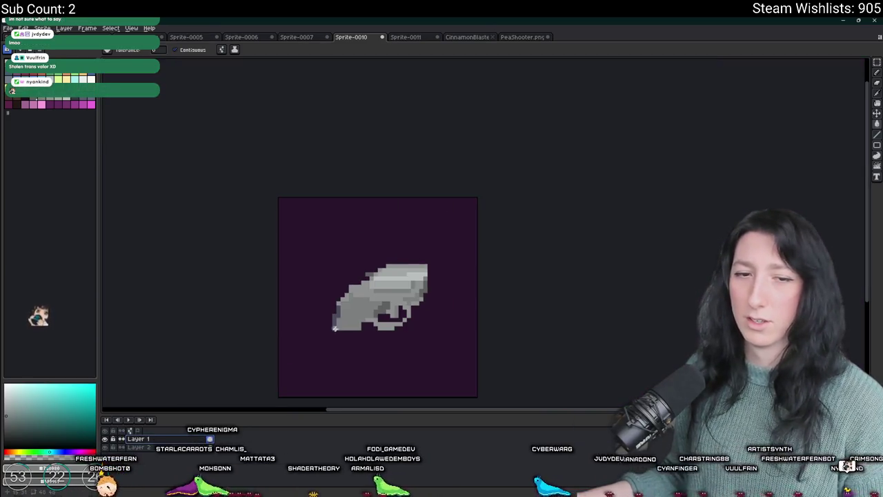
scroll(365, 337, "up", 4)
left_click(364, 337)
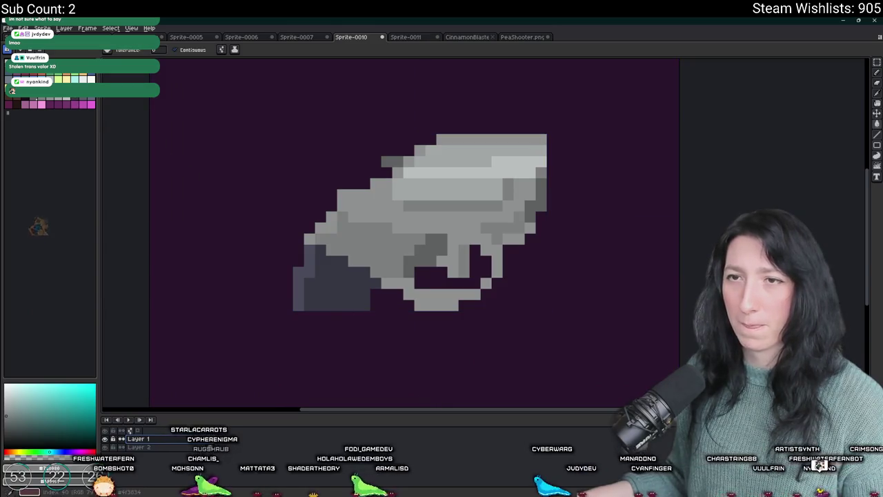
left_click(298, 276)
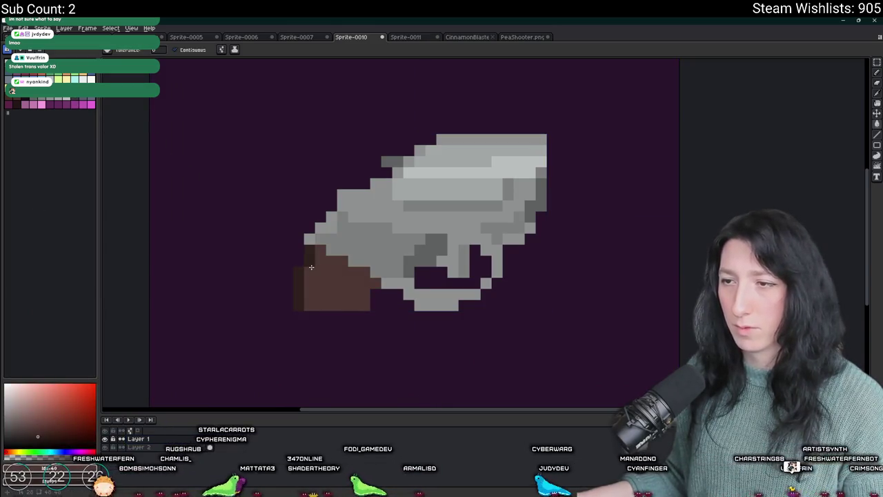
scroll(371, 228, "down", 2)
scroll(371, 227, "up", 1)
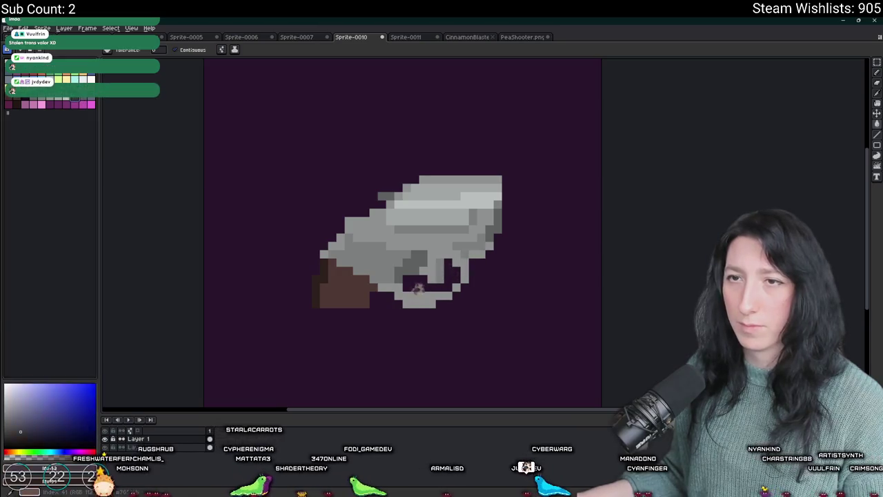
scroll(194, 183, "up", 2)
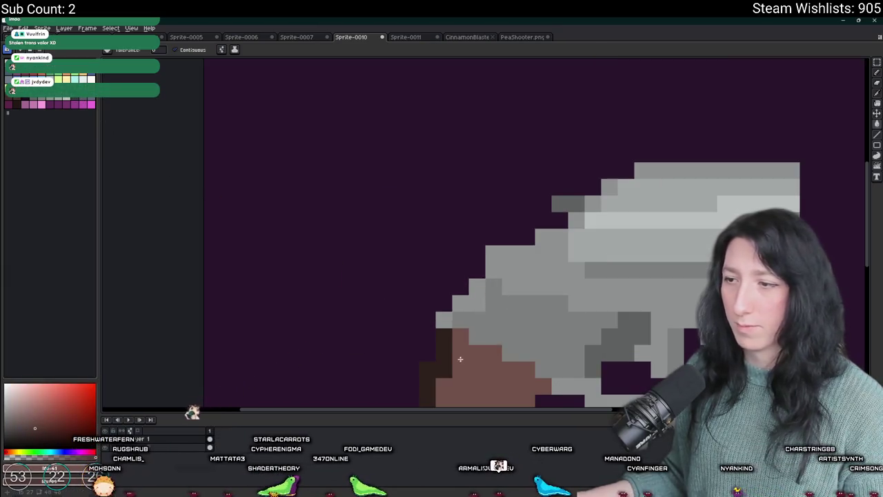
scroll(507, 318, "down", 3)
Sample the body grey and darken one pixel on the gun body.
left_click_drag(473, 376, 402, 290)
scroll(403, 248, "up", 2)
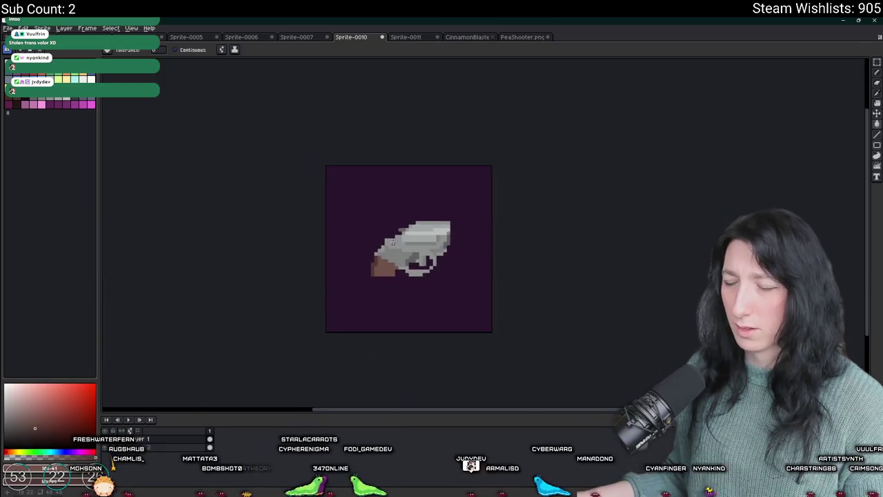
scroll(403, 248, "down", 4)
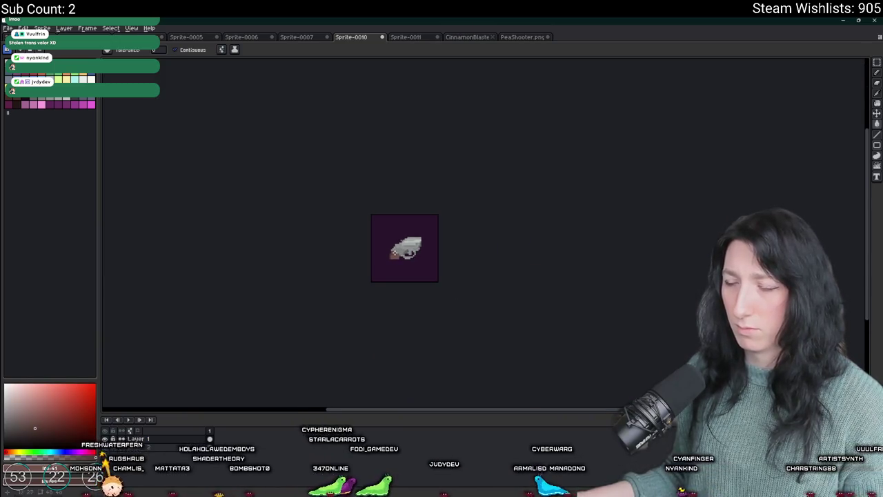
scroll(397, 251, "up", 1)
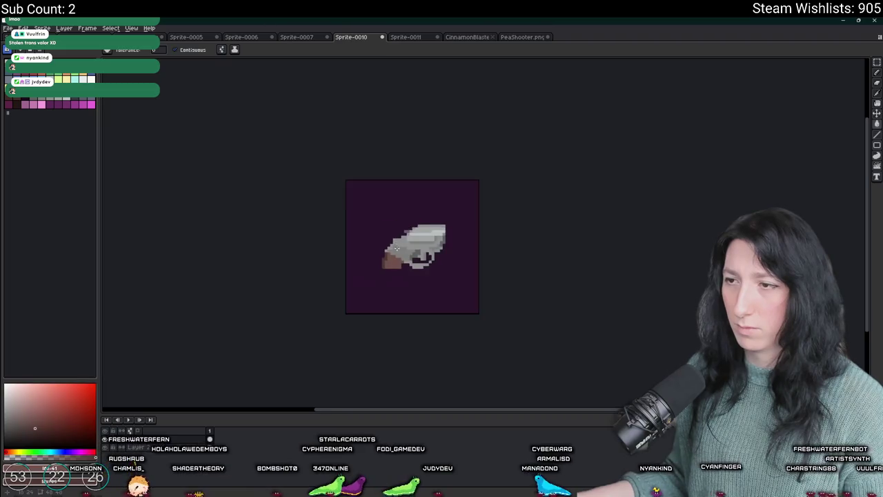
scroll(397, 251, "up", 1)
scroll(397, 251, "down", 1)
key("i")
scroll(428, 249, "up", 3)
left_click(484, 212)
scroll(483, 212, "up", 1)
scroll(430, 290, "down", 2)
scroll(429, 289, "up", 3)
key("b")
left_click(506, 253)
scroll(506, 253, "down", 5)
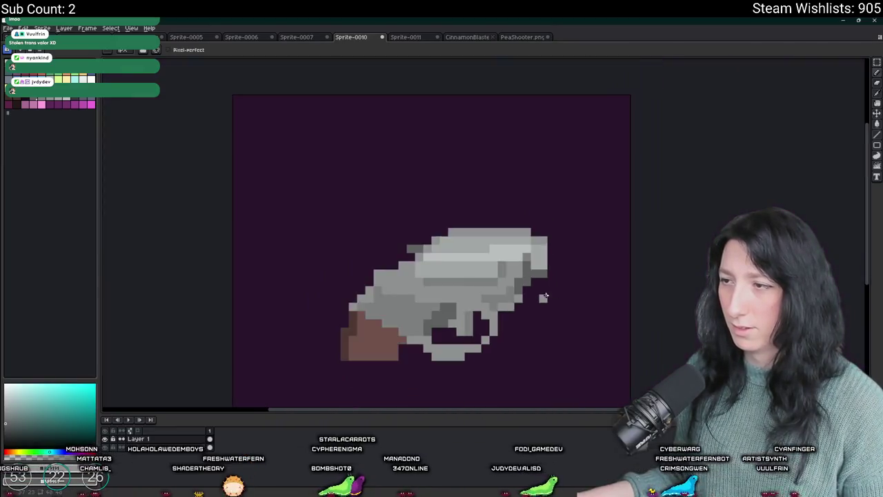
scroll(341, 350, "up", 1)
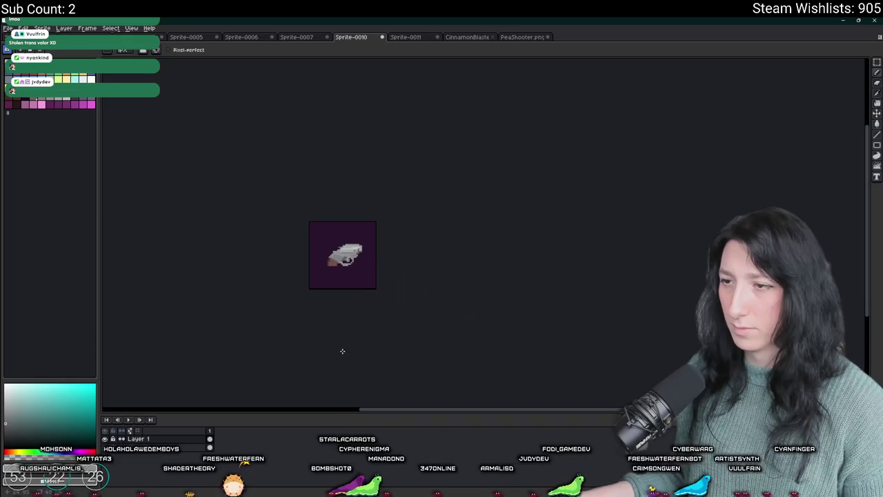
scroll(294, 166, "down", 4)
scroll(262, 223, "up", 4)
scroll(343, 327, "up", 1)
scroll(331, 302, "down", 2)
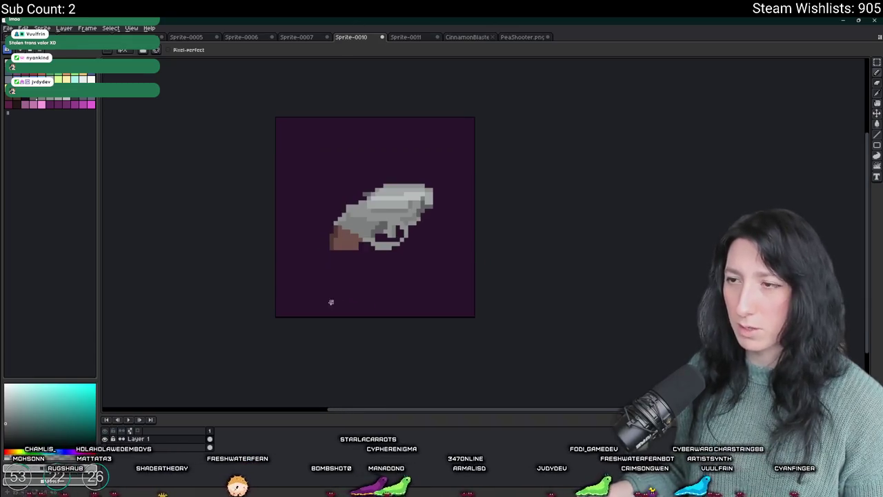
With the background hidden, pencil brown along the sprite's bottom row.
left_click(104, 447)
scroll(254, 262, "left", 2)
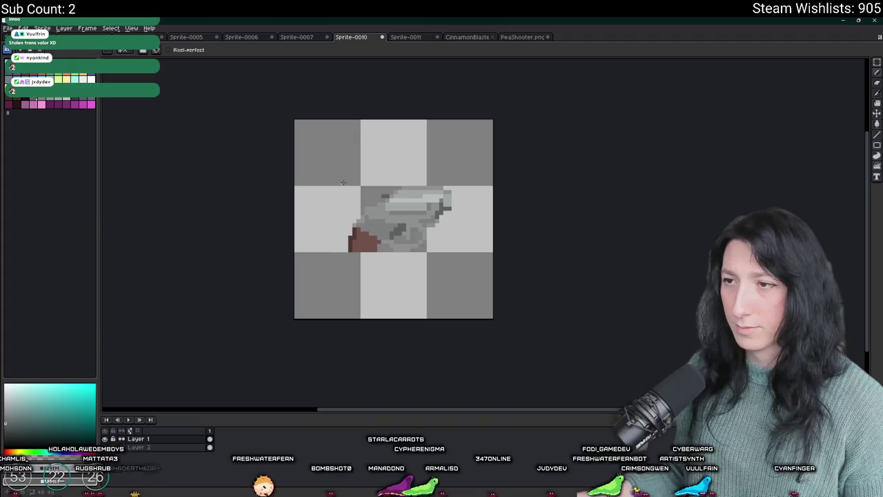
key("ctrl+alt+shift+s")
left_click(623, 266)
scroll(344, 240, "up", 3)
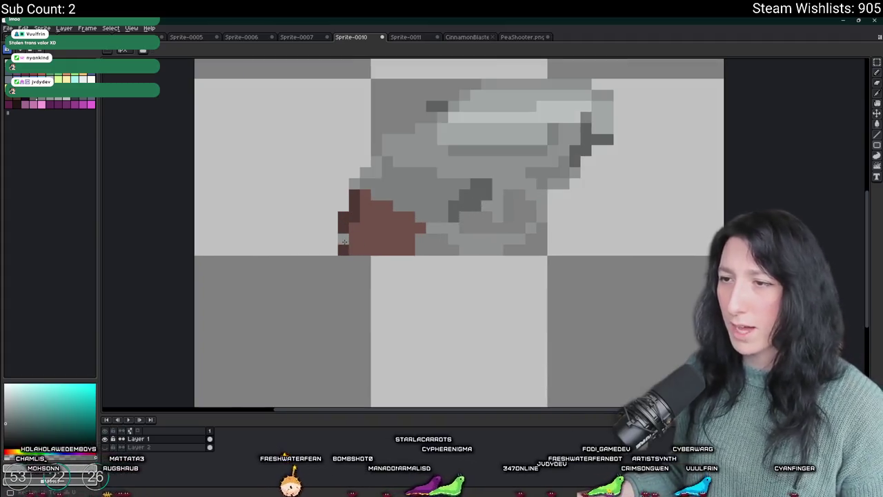
key("b")
left_click(345, 237, "alt")
left_click_drag(345, 250, 407, 250)
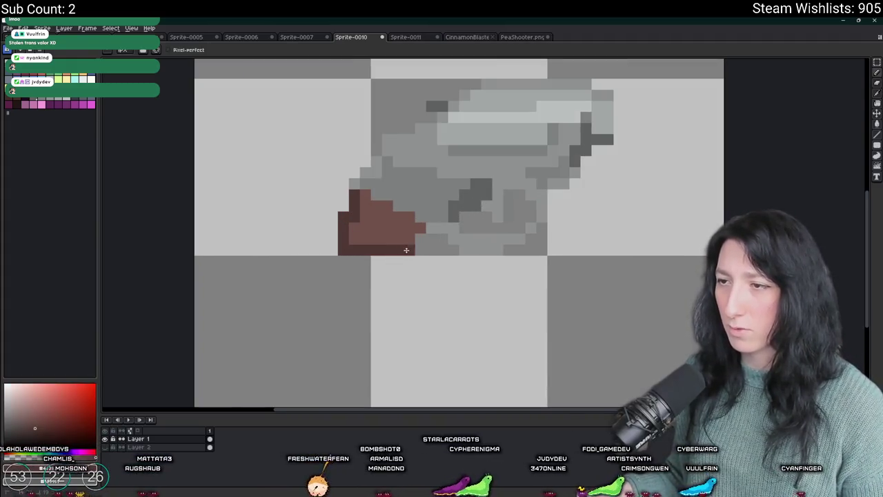
left_click(104, 447)
Paint the grip over in body grey and erase the stray brown rows beneath it.
scroll(302, 332, "down", 9)
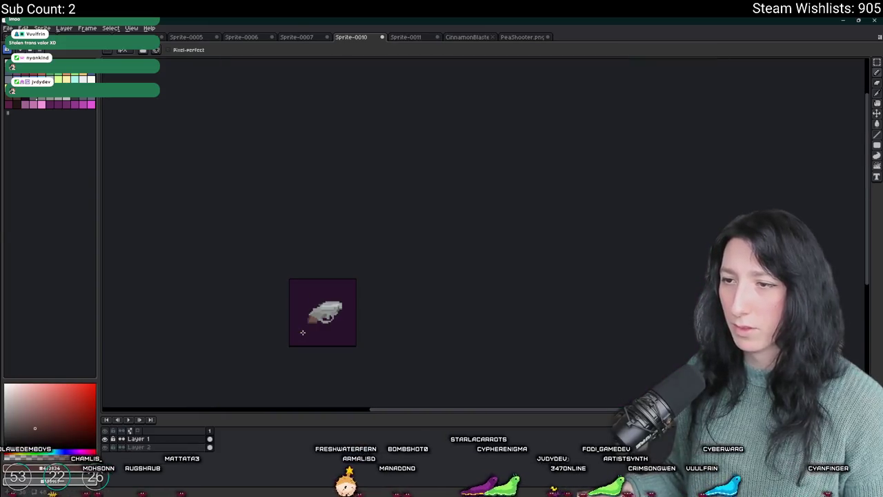
scroll(297, 330, "up", 6)
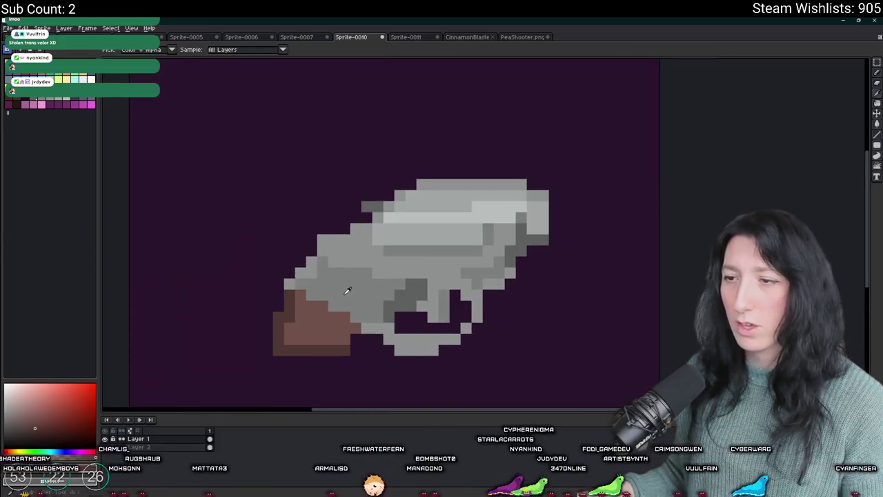
left_click(342, 325, "alt")
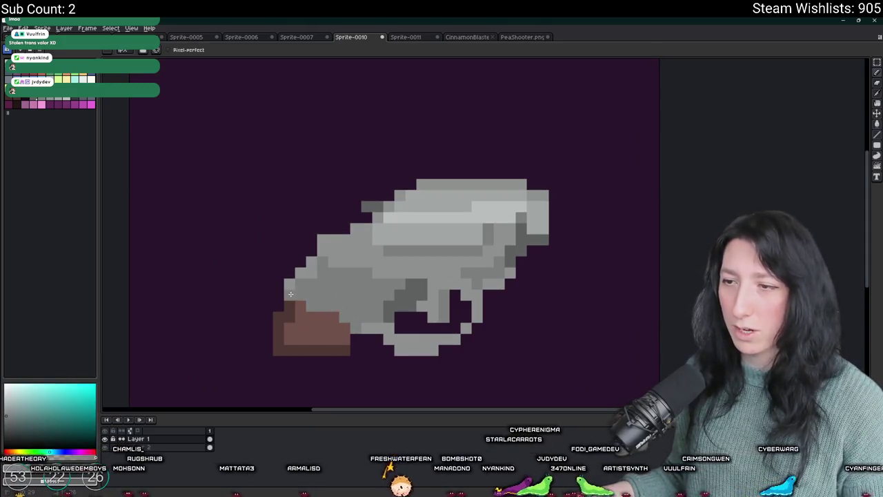
mouse_move(340, 329)
left_mouse_down()
mouse_move(303, 328)
mouse_move(288, 316)
left_mouse_up()
key("e")
left_click_drag(345, 339, 276, 339)
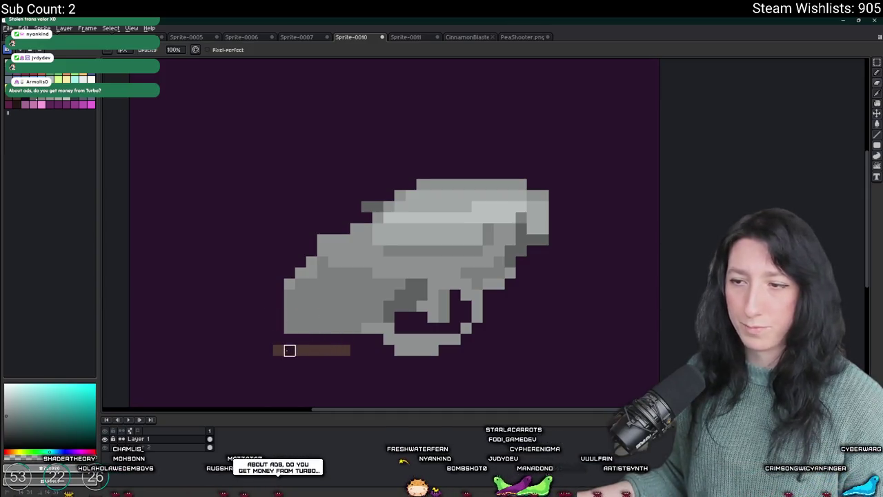
left_click_drag(290, 350, 350, 351)
scroll(350, 350, "down", 4)
scroll(381, 331, "up", 4)
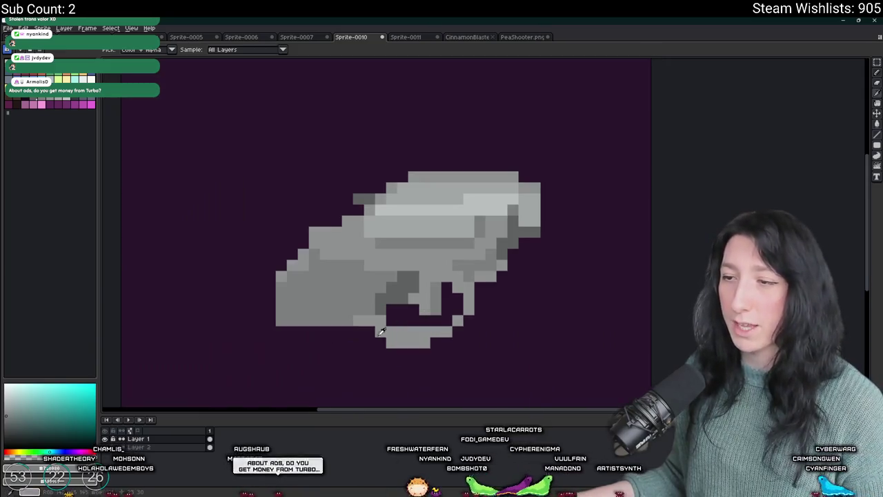
Draw a row along the gun's bottom edge and fill it darker grey.
key("b")
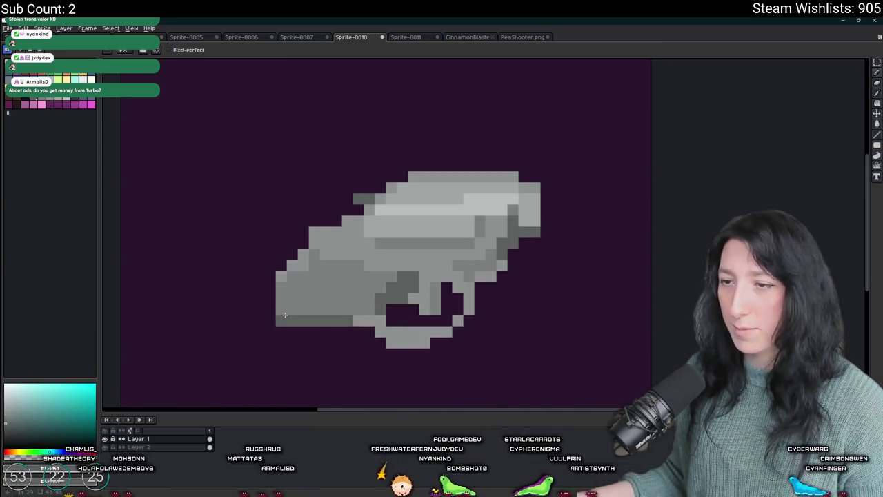
scroll(280, 312, "down", 4)
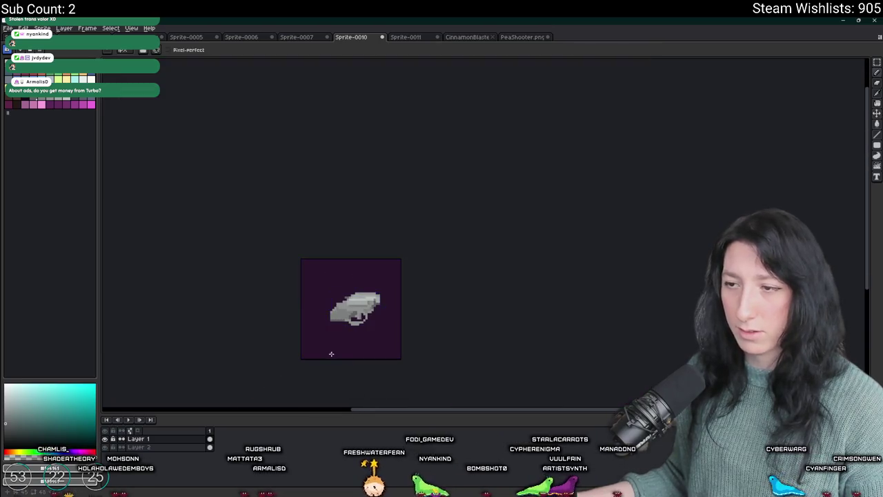
scroll(333, 338, "up", 4)
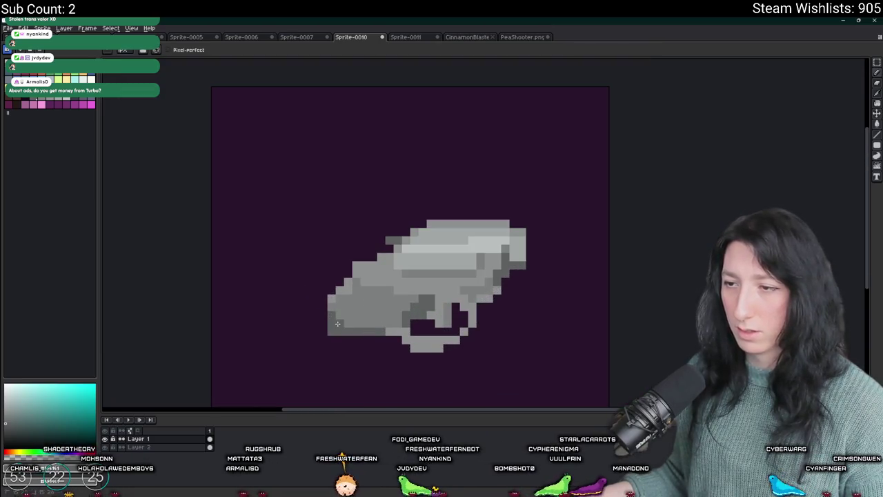
scroll(347, 327, "down", 4)
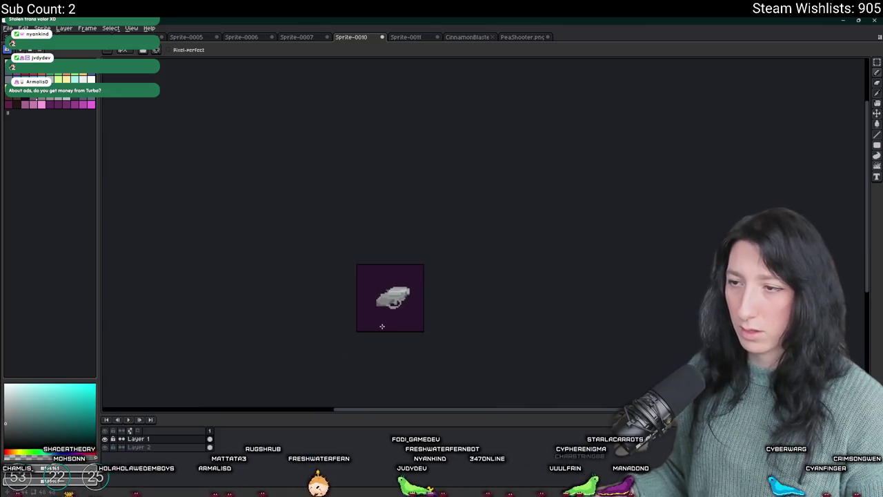
key("ctrl")
scroll(382, 326, "up", 1)
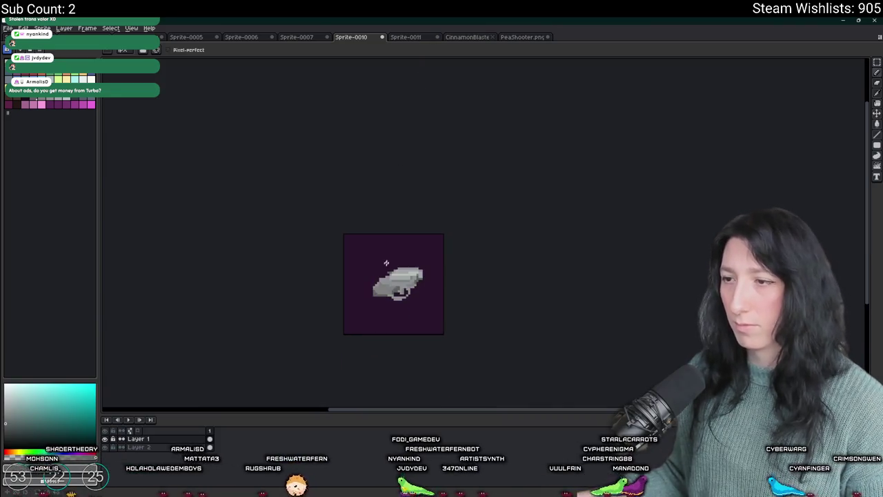
scroll(356, 377, "down", 1)
scroll(366, 321, "up", 4)
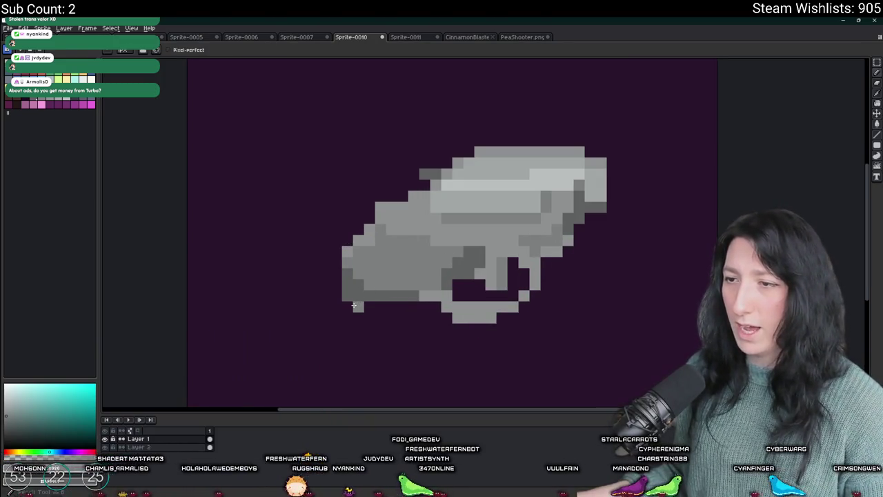
left_click_drag(347, 306, 406, 305)
key("g")
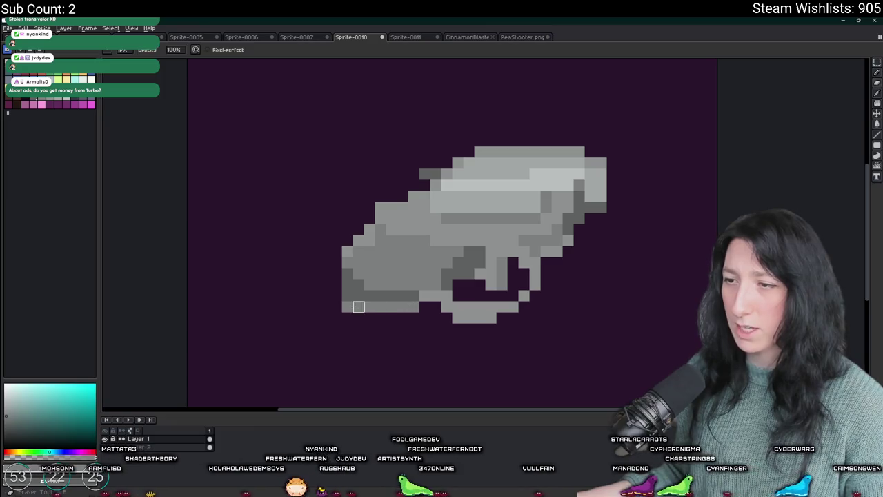
left_click(387, 306)
scroll(384, 313, "down", 2)
scroll(384, 314, "up", 2)
key("b")
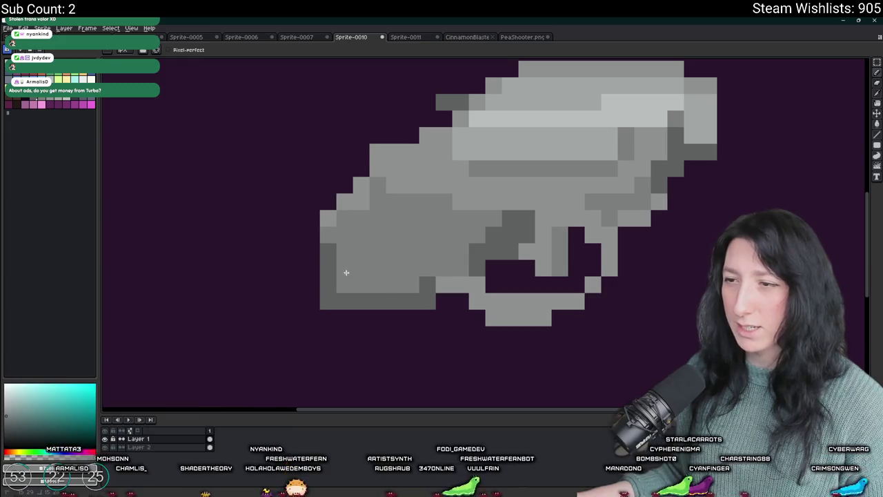
scroll(346, 272, "down", 3)
scroll(355, 289, "up", 1)
scroll(394, 333, "down", 2)
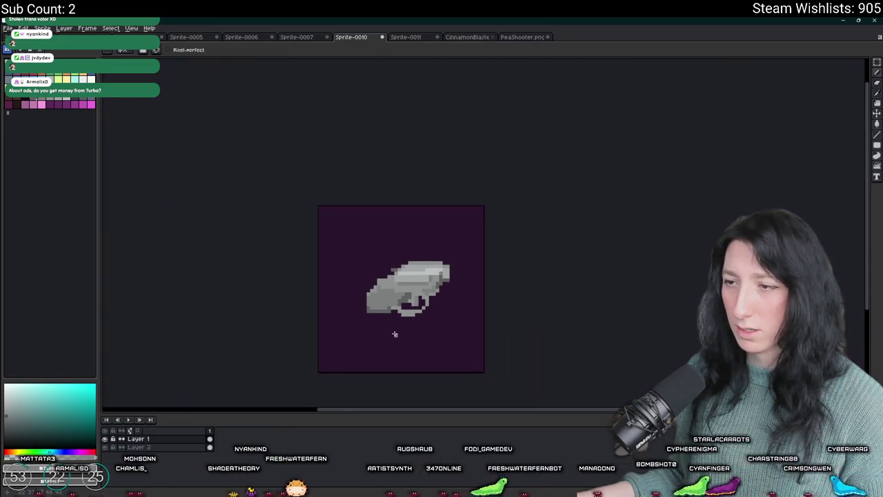
scroll(400, 362, "down", 1)
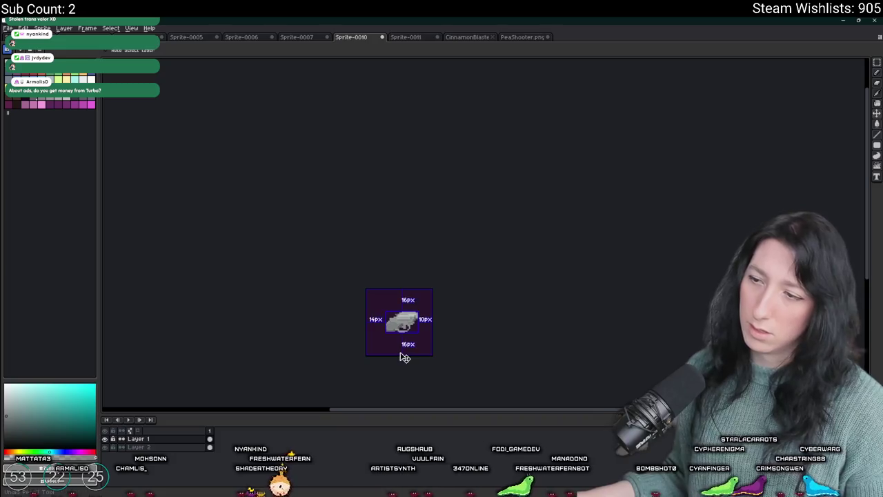
scroll(400, 353, "up", 3)
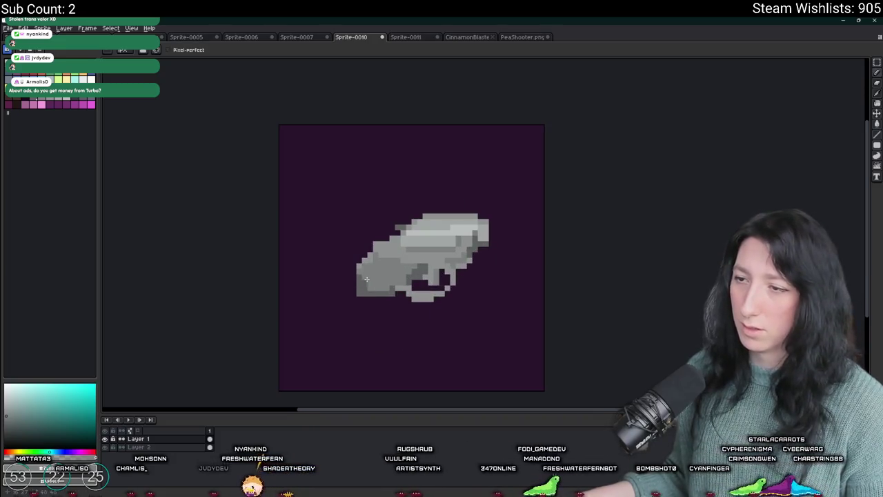
scroll(384, 325, "down", 4)
scroll(374, 338, "up", 3)
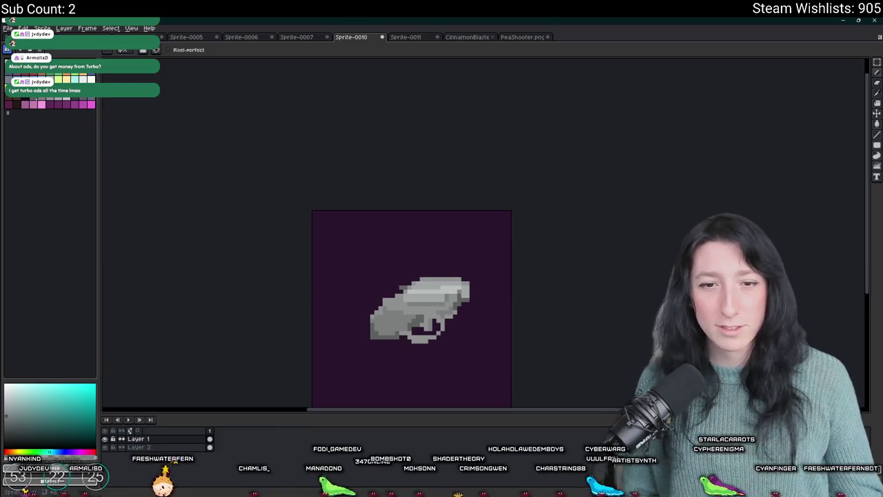
Hide the purple background layer behind the finished grey pistol body.
scroll(163, 142, "down", 2)
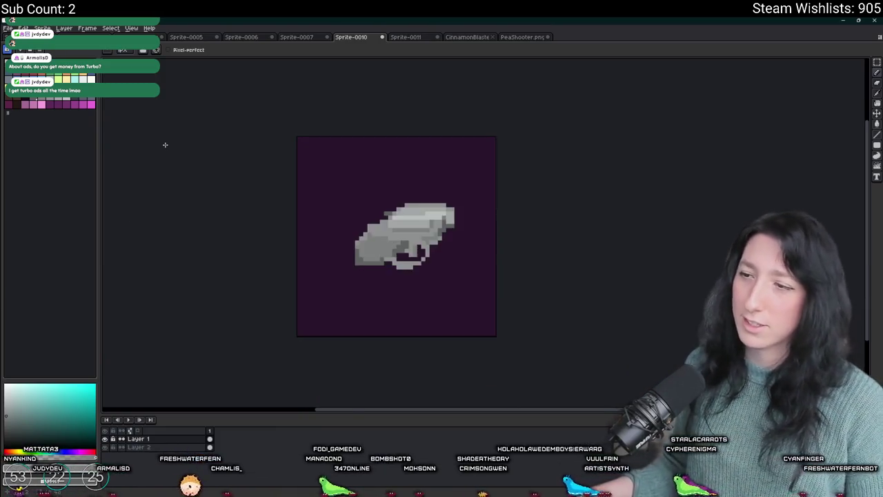
scroll(219, 217, "down", 1)
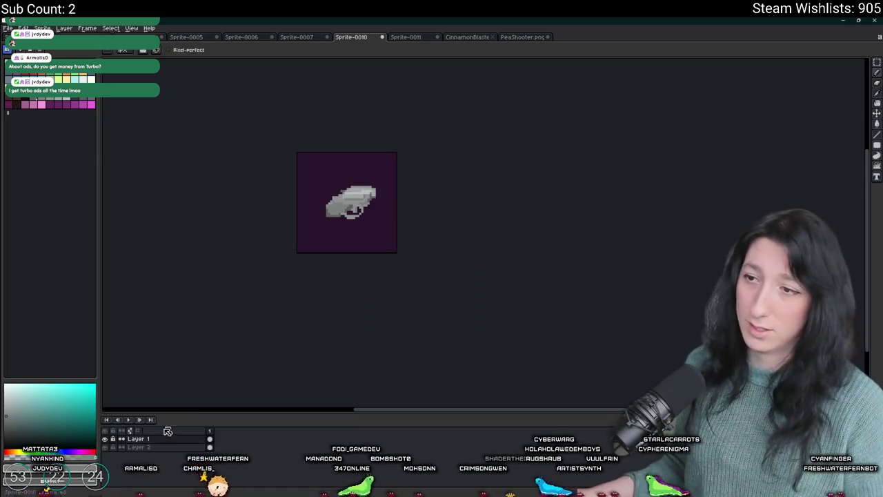
left_click(107, 448)
Export the sprite with a transparent background as PistolBody.png.
key("ctrl+alt+shift+s")
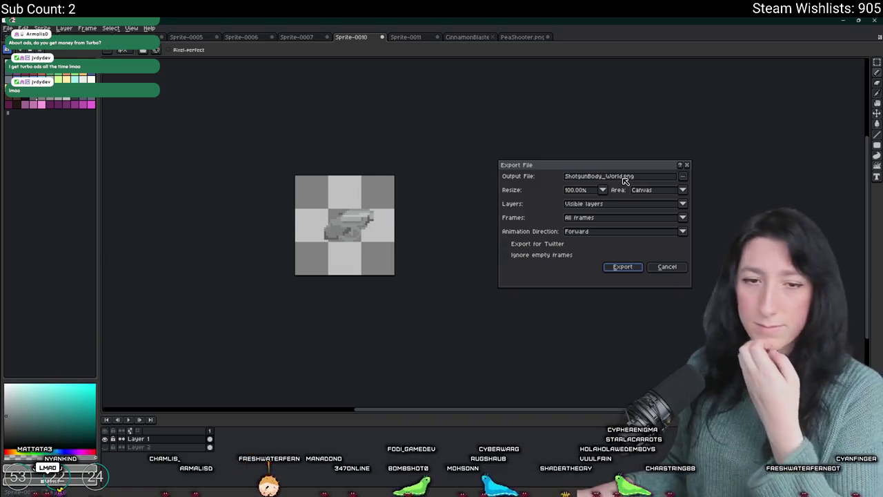
left_click(627, 176)
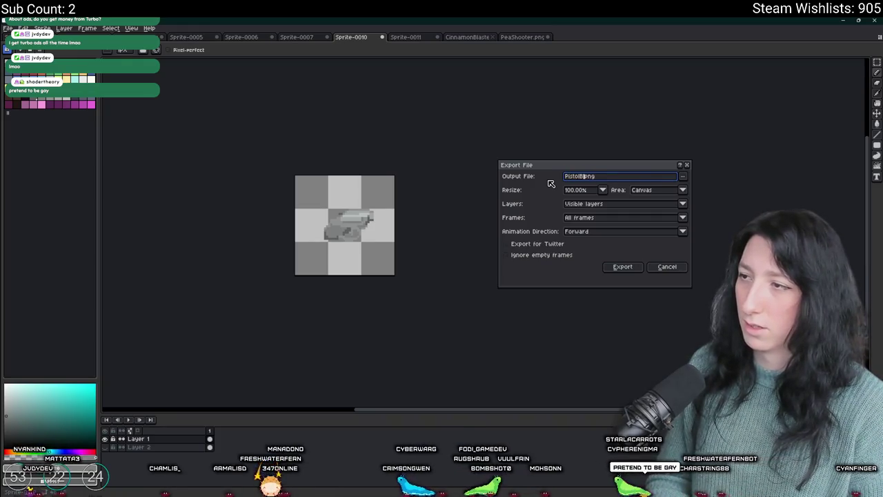
key("Return")
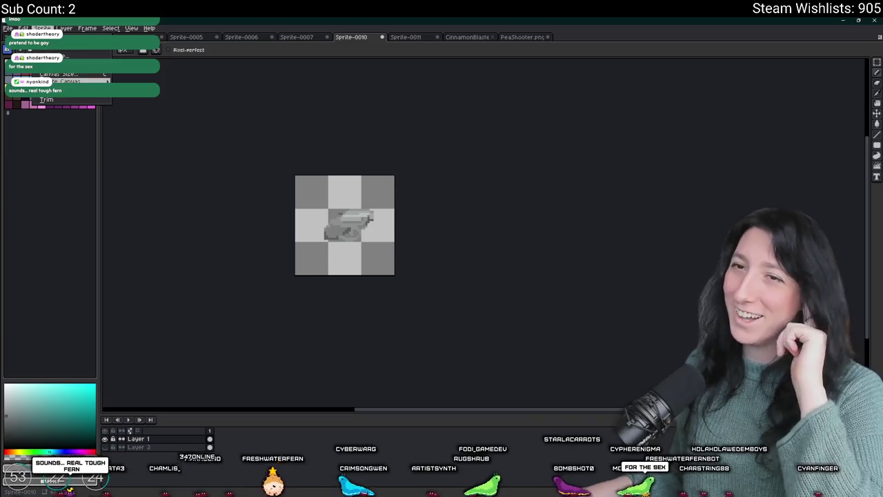
Trim the canvas to the gun and shrink the sprite by percentage.
left_click(49, 102)
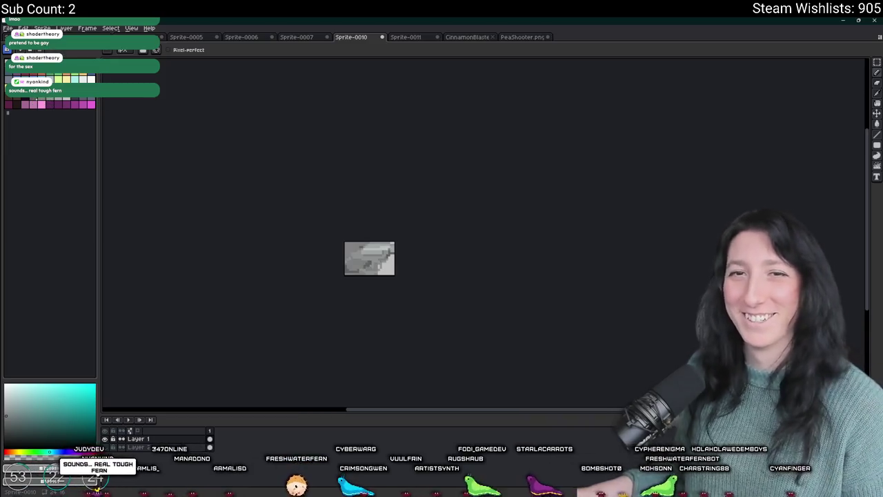
left_click(43, 27)
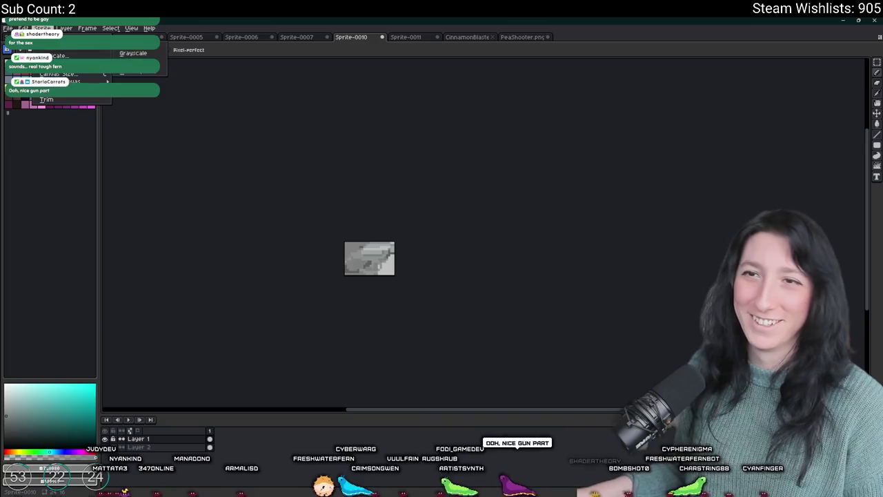
left_click(55, 58)
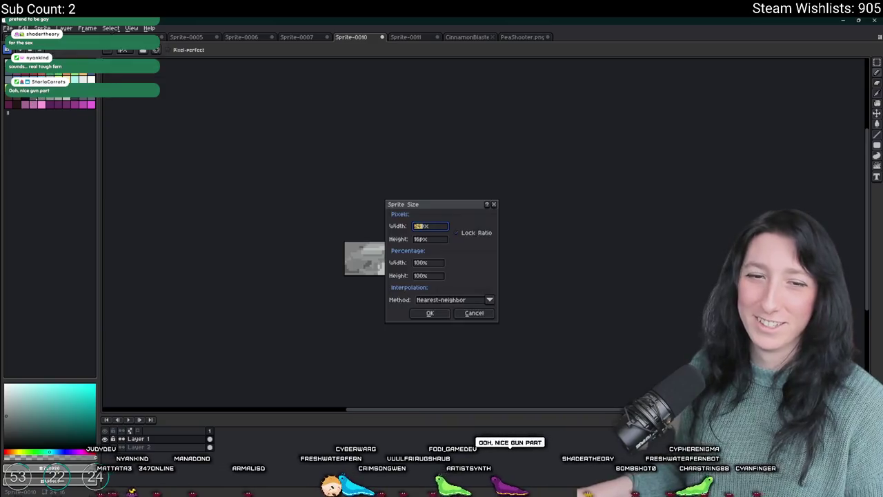
left_click(417, 264)
key("Return")
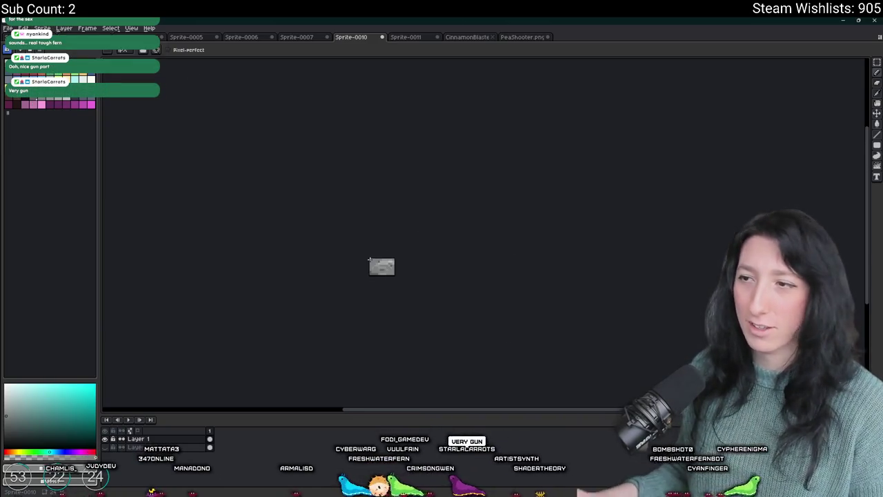
scroll(373, 263, "up", 3)
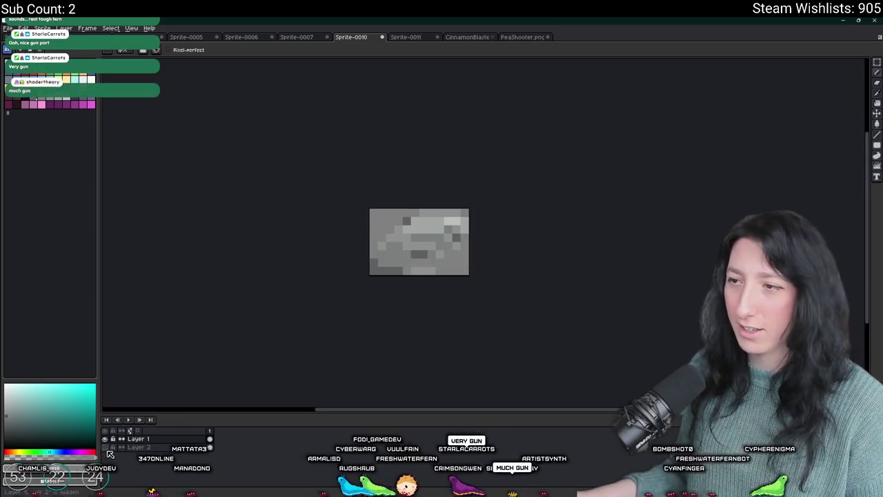
scroll(346, 290, "down", 4)
scroll(371, 273, "up", 2)
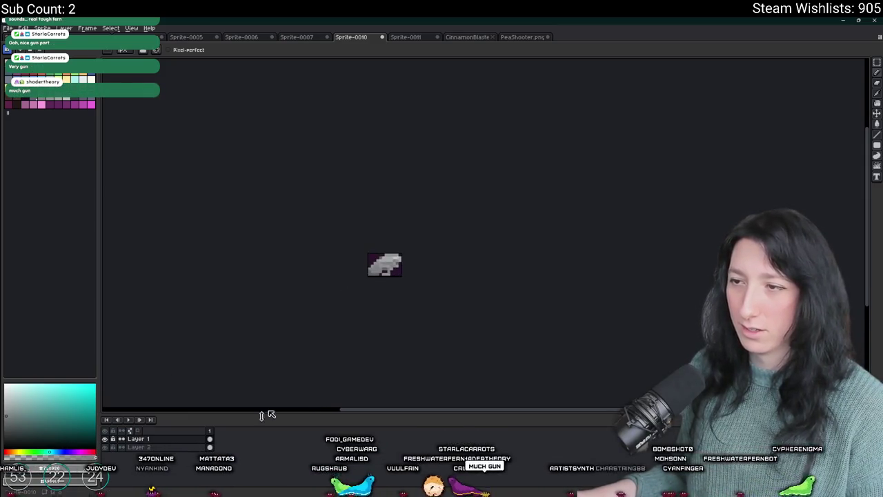
Export the smaller copy, then undo back to the full-size canvas.
key("ctrl+alt+shift+s")
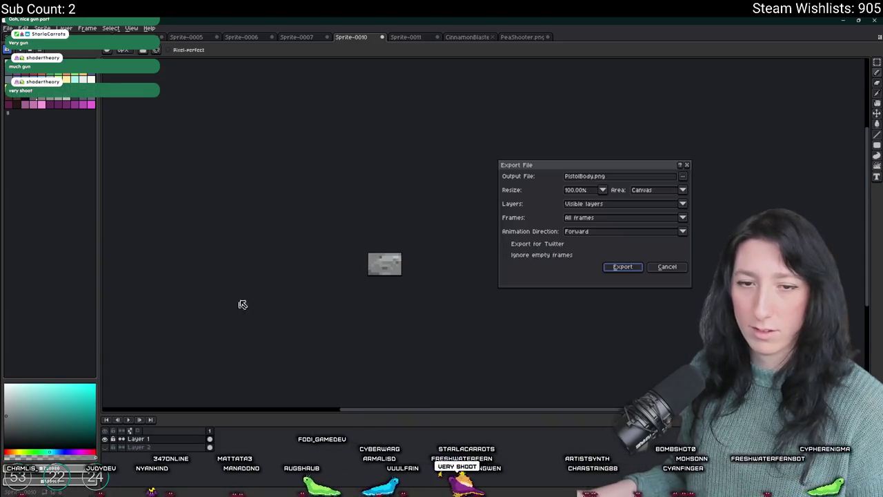
left_click(596, 177)
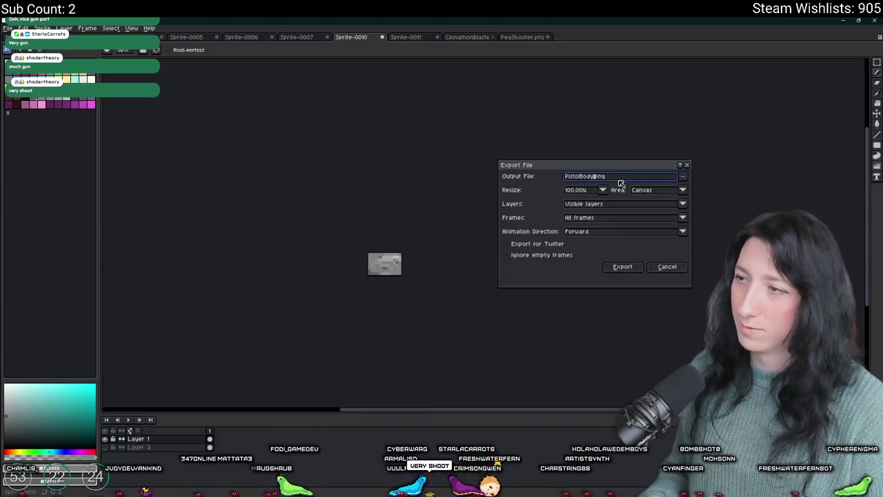
type("_World")
key("Return")
scroll(617, 182, "up", 1)
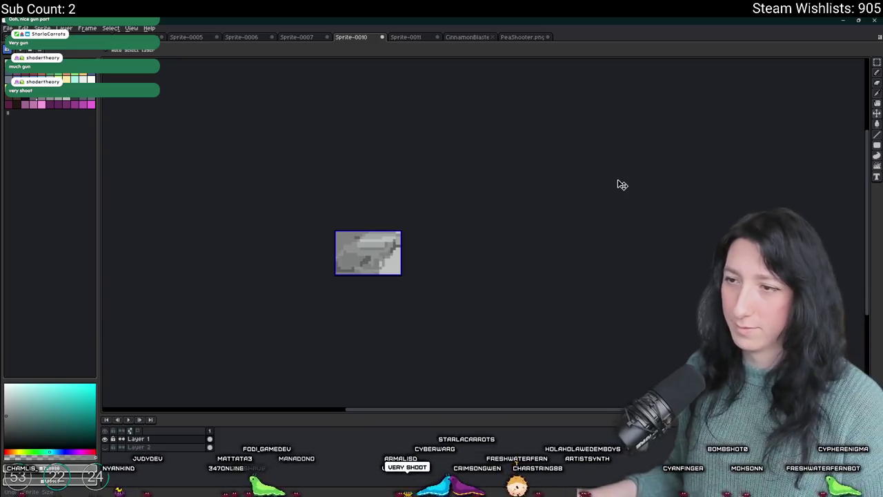
key("ctrl+z")
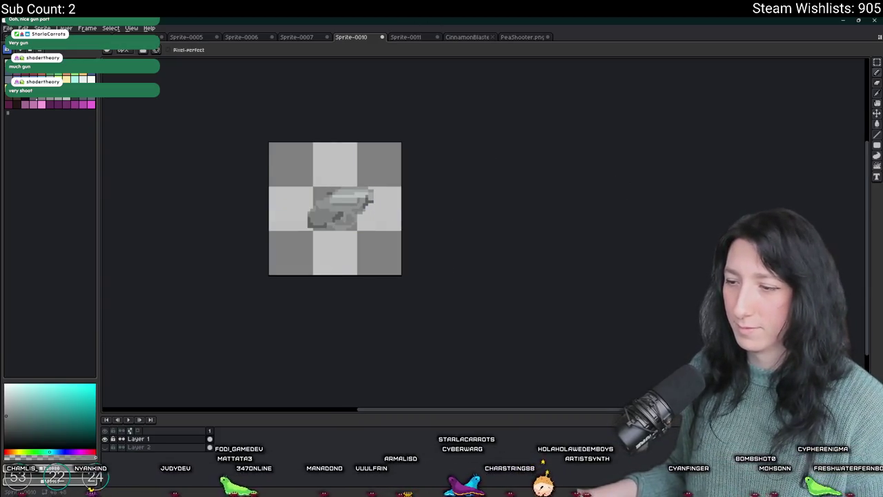
left_click(442, 493)
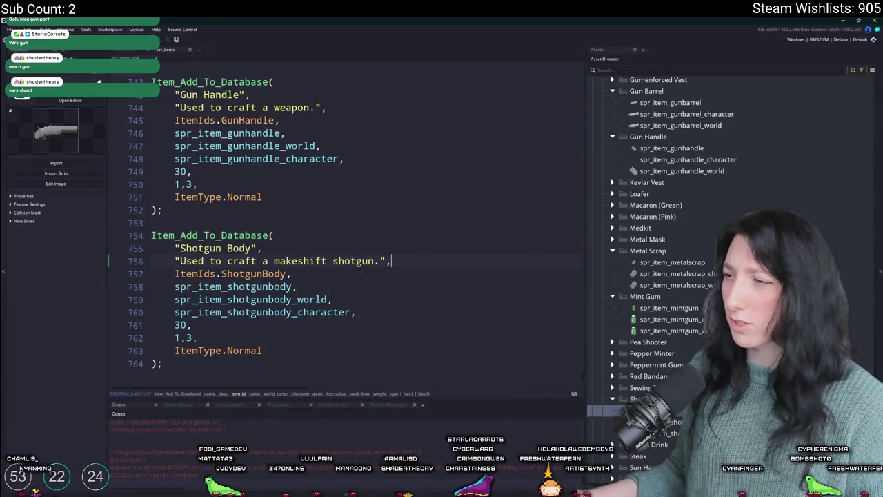
Collapse Gun Barrel and Gun Handle, add a group under Items, and type 'Pistol Body'.
scroll(663, 276, "down", 1)
scroll(619, 323, "up", 7)
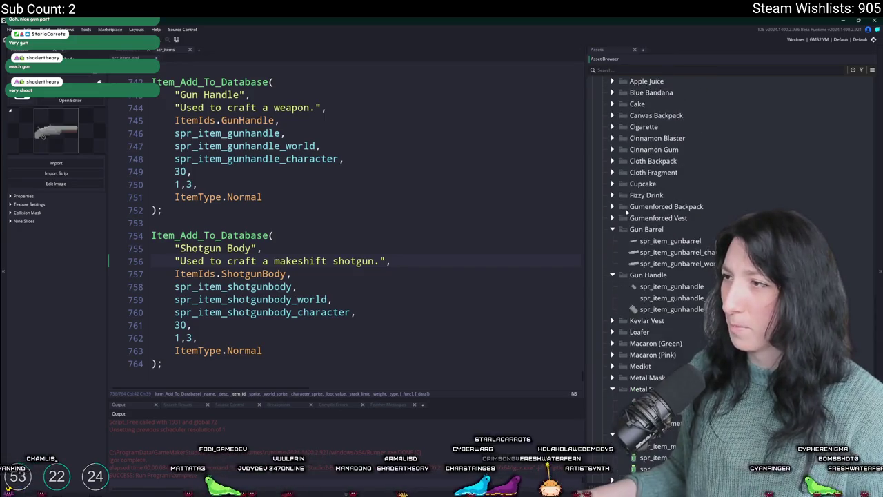
double_click(614, 314)
left_click(613, 325)
right_click(657, 154)
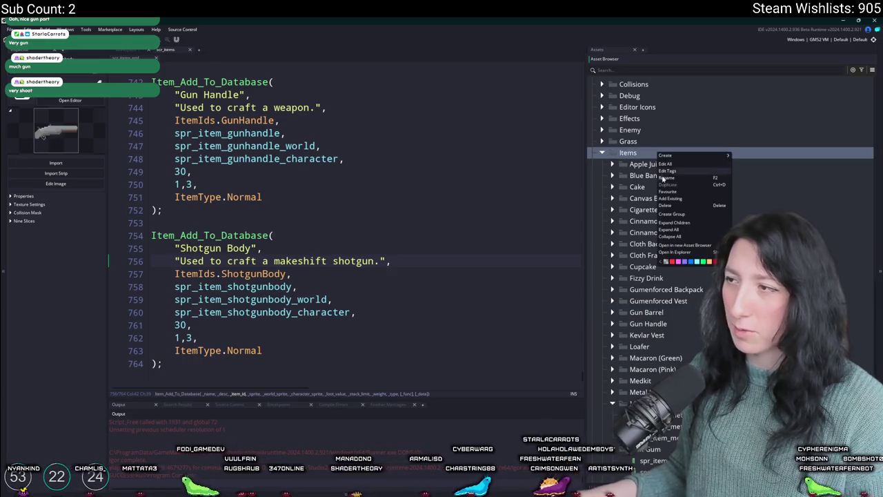
left_click(669, 214)
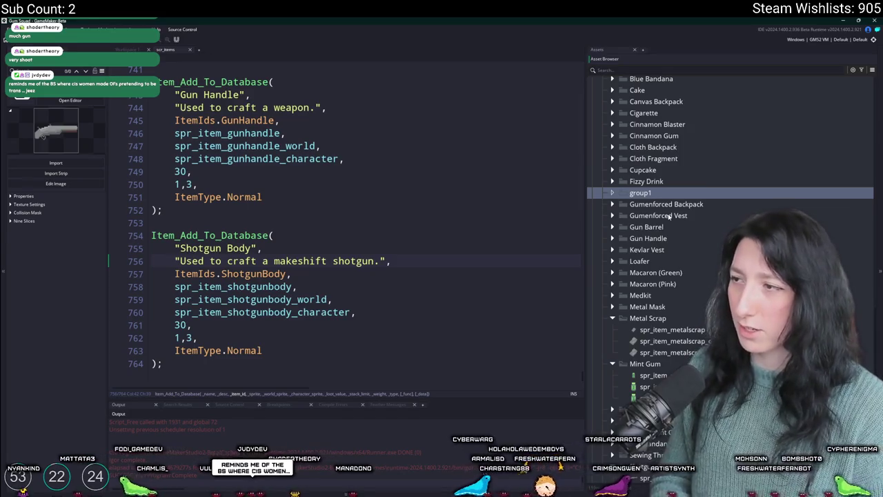
left_click(671, 194)
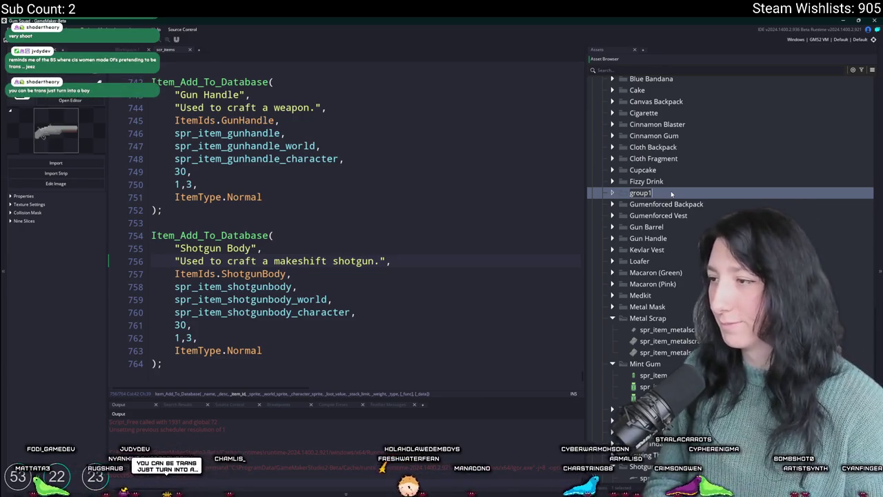
type("Pistol Body")
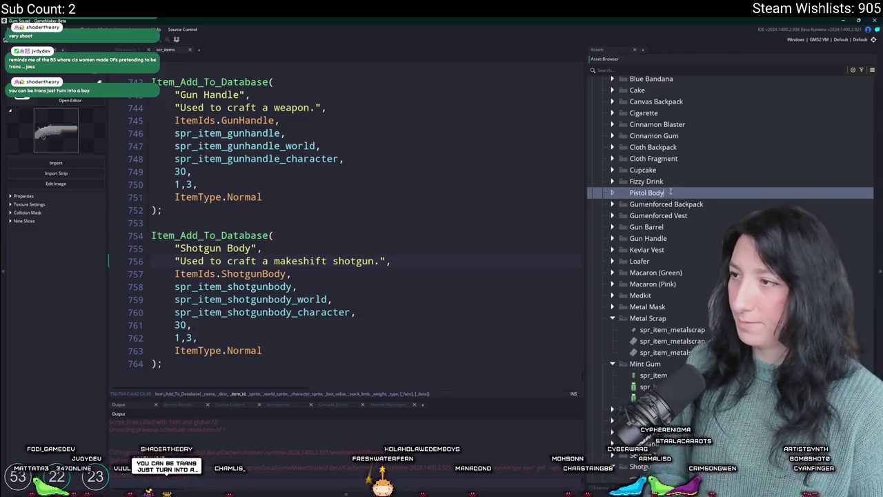
Confirm the Pistol Body group and move a sprite into it, renamed spr_item_pistolbody.
key("Return")
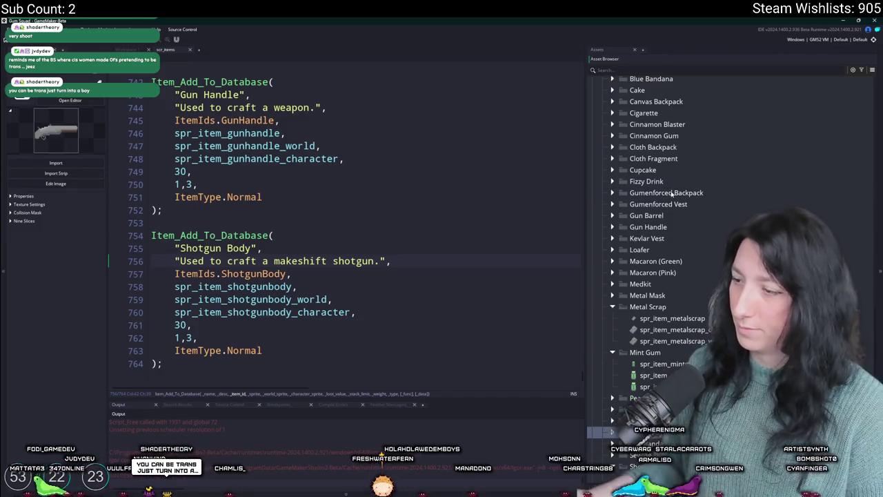
scroll(649, 276, "down", 3)
left_click_drag(621, 406, 647, 351)
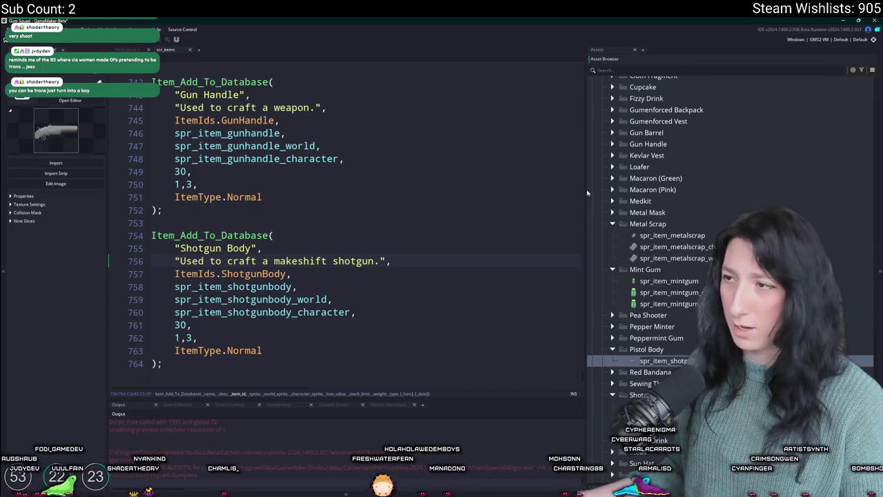
left_click_drag(585, 173, 487, 174)
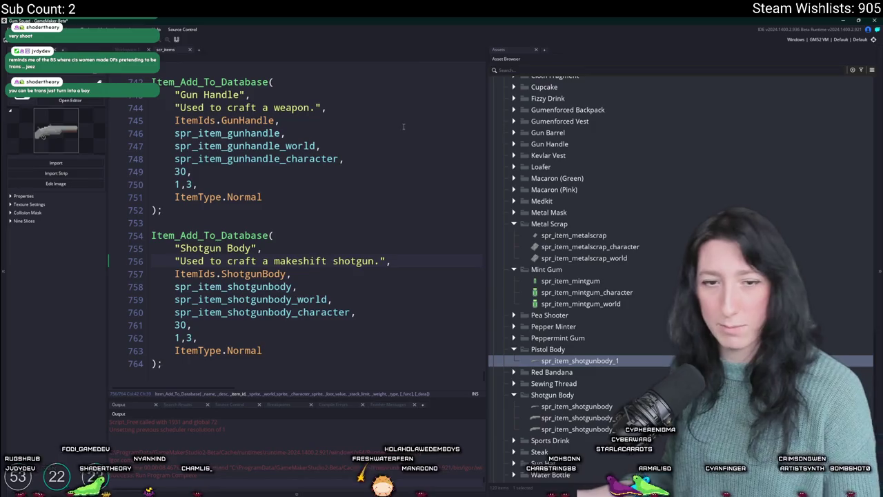
left_click(574, 361)
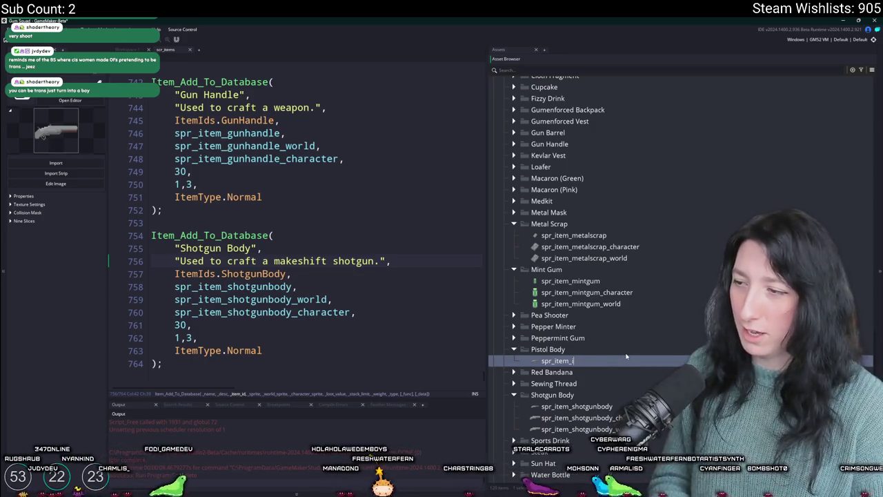
type("pistolbody")
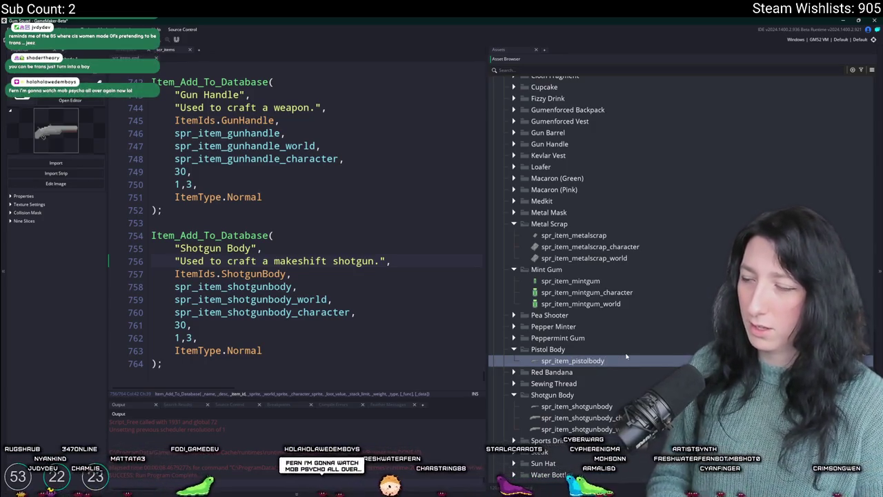
Replace spr_item_pistolbody's image with PistolBody.png, then duplicate the sprite.
double_click(606, 365)
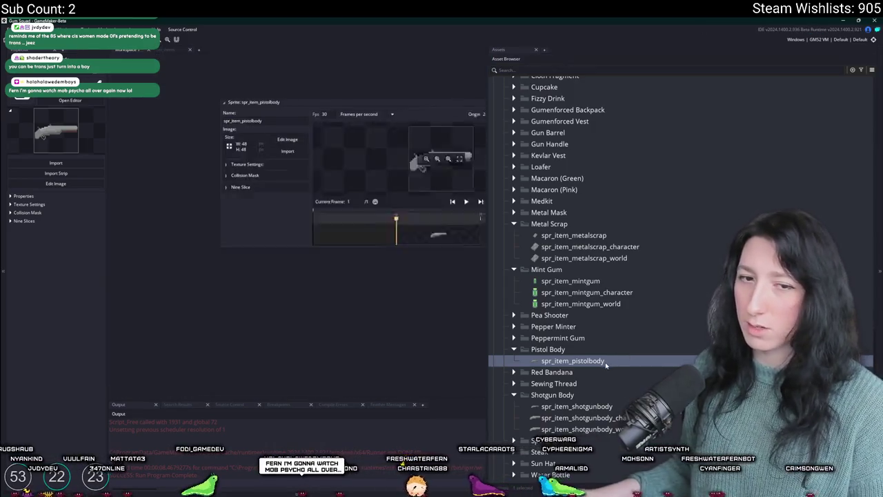
left_click(186, 156)
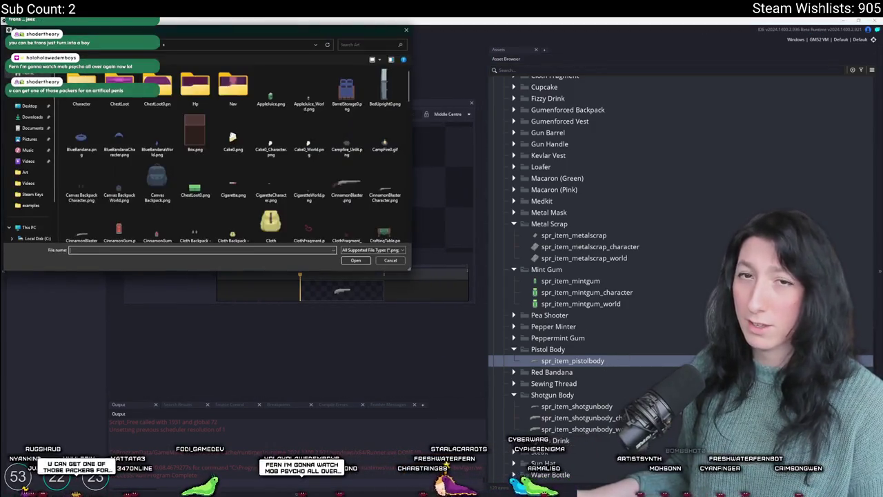
scroll(314, 159, "down", 10)
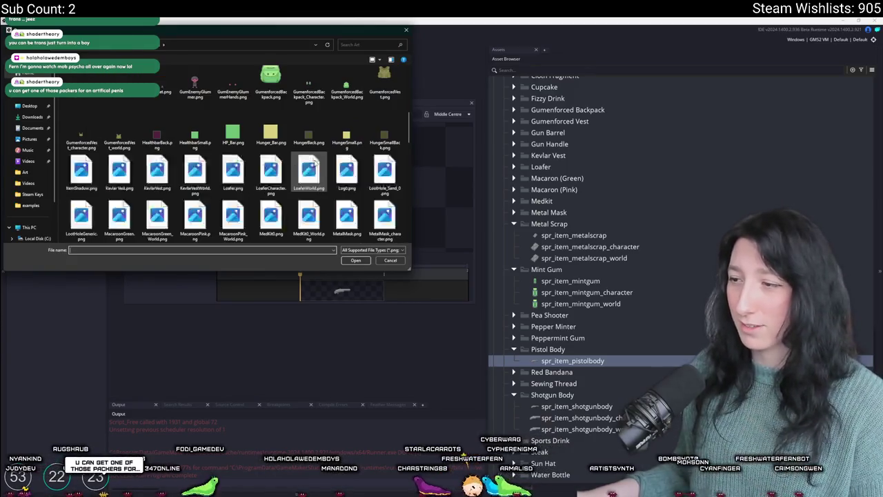
type("pea")
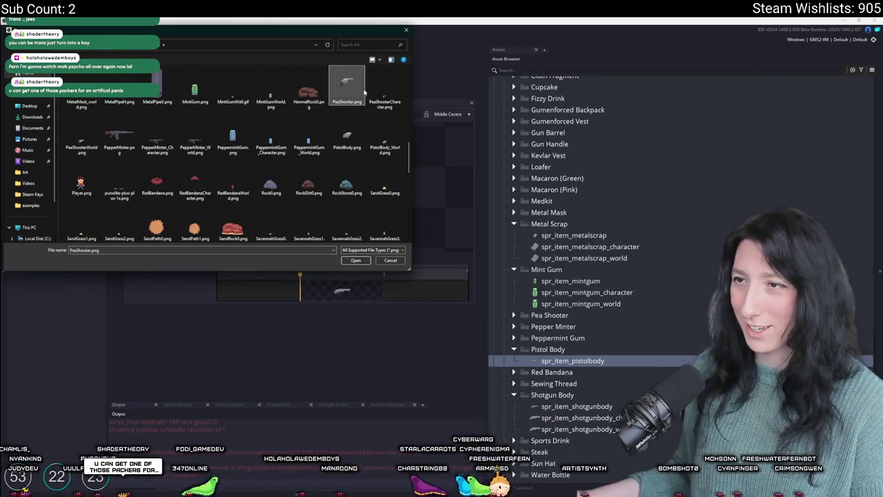
left_click(331, 136)
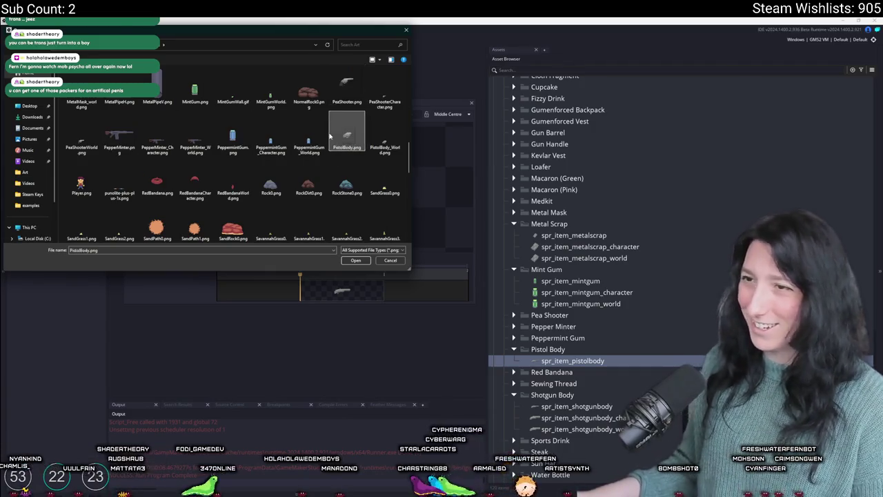
double_click(330, 136)
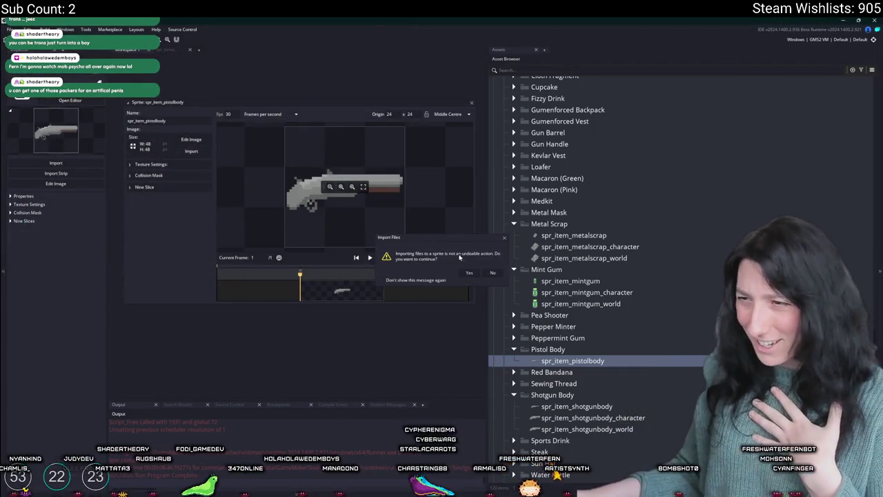
left_click(469, 273)
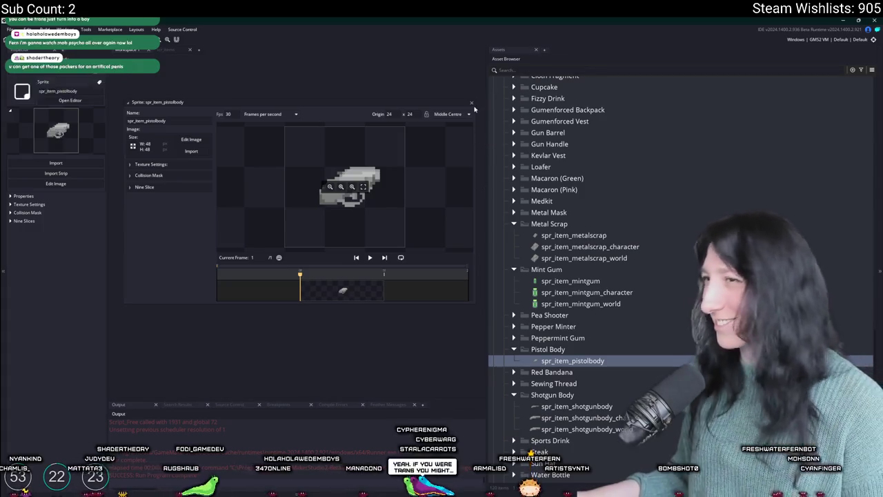
left_click(471, 102)
key("ctrl+d")
type("spr_item_pistolbody_world")
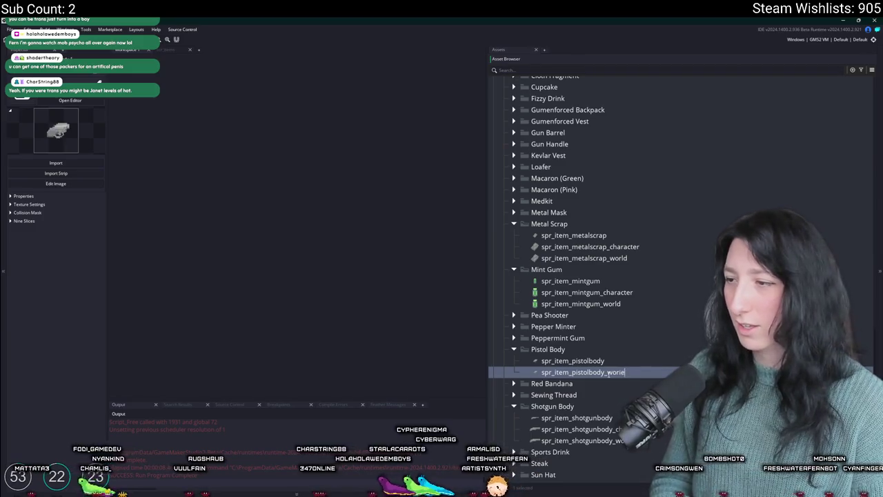
Import PistolBody_World.png into spr_item_pistolbody_world, replacing its image.
double_click(609, 373)
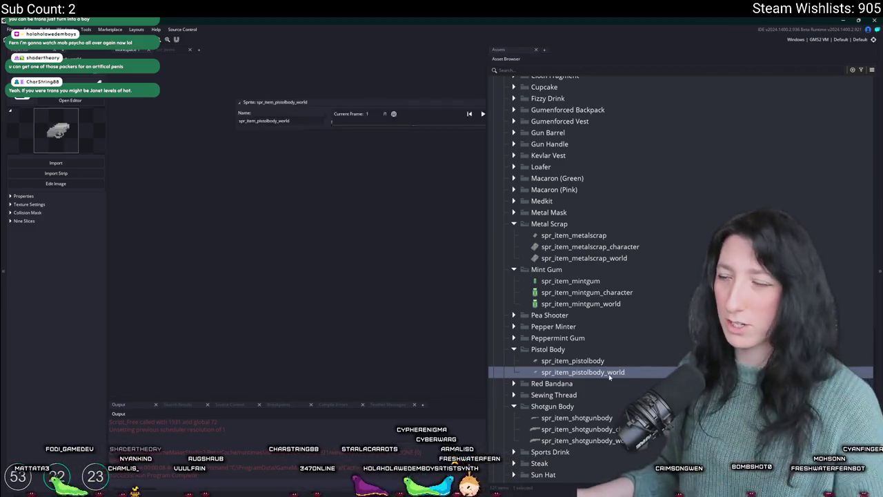
left_click(191, 151)
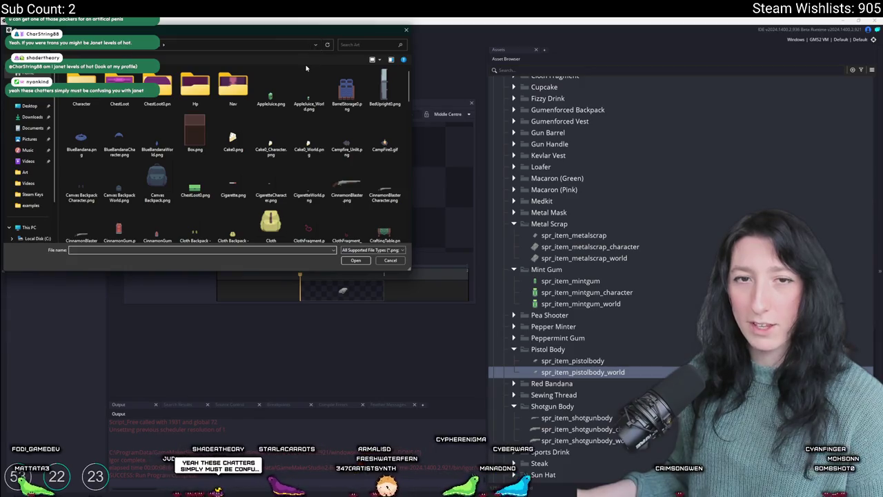
scroll(288, 165, "down", 5)
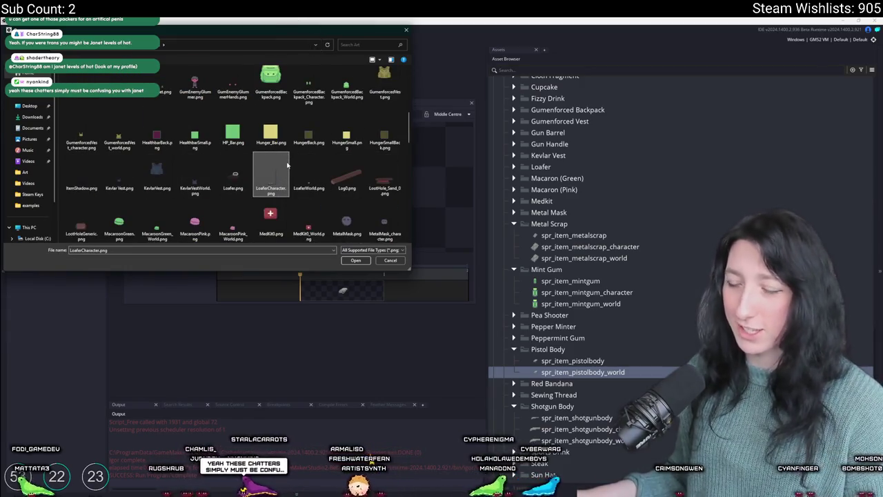
scroll(288, 165, "down", 1)
left_click(347, 176)
scroll(370, 182, "down", 2)
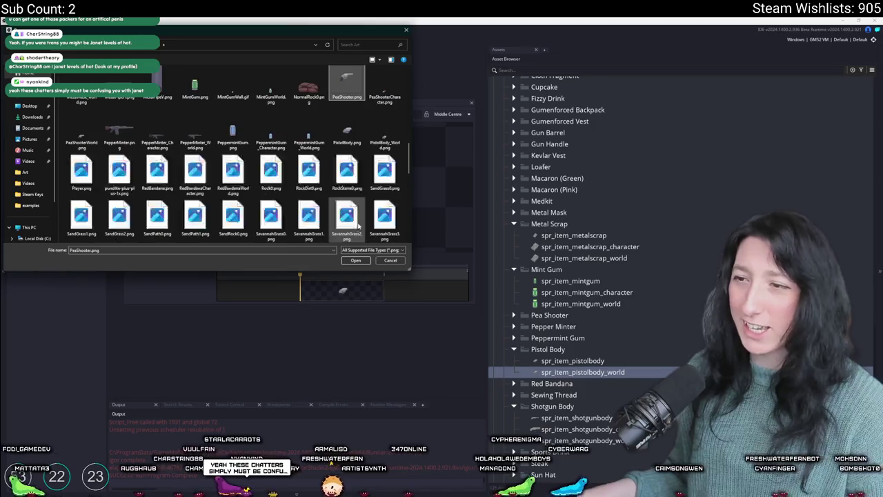
double_click(388, 141)
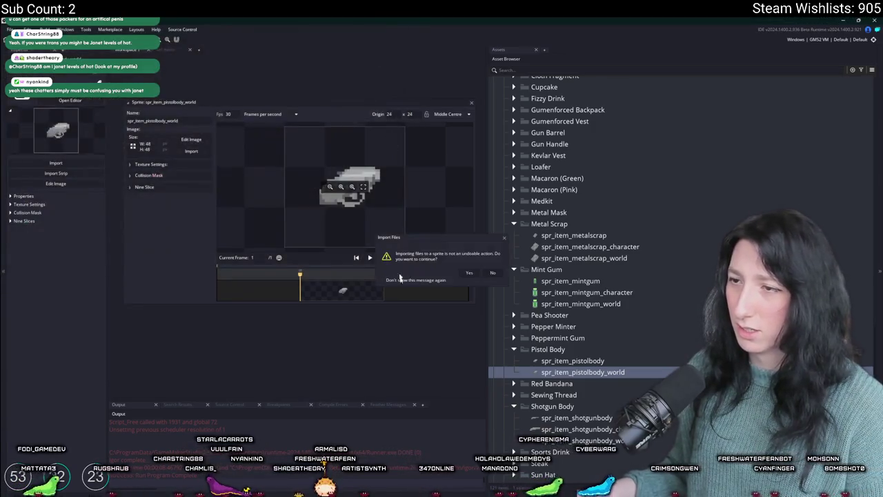
left_click(468, 273)
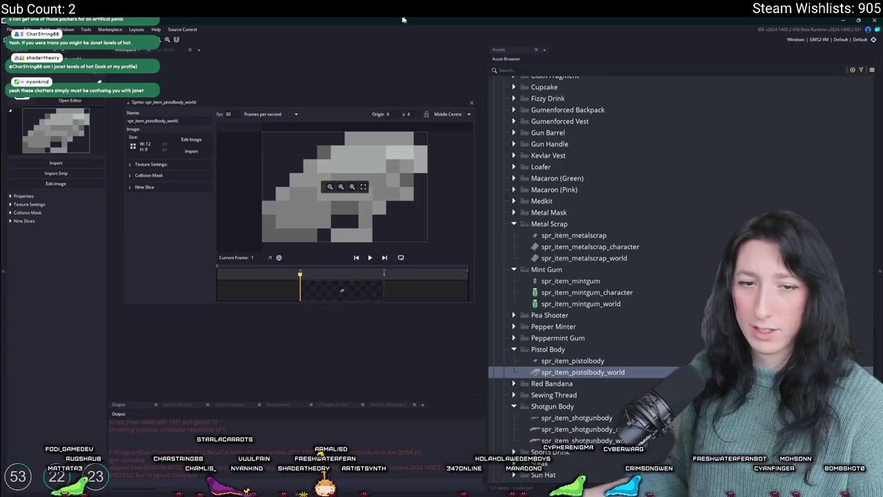
mouse_move(390, 74)
left_mouse_down()
mouse_move(327, 80)
mouse_move(386, 110)
left_mouse_up()
left_click(435, 111)
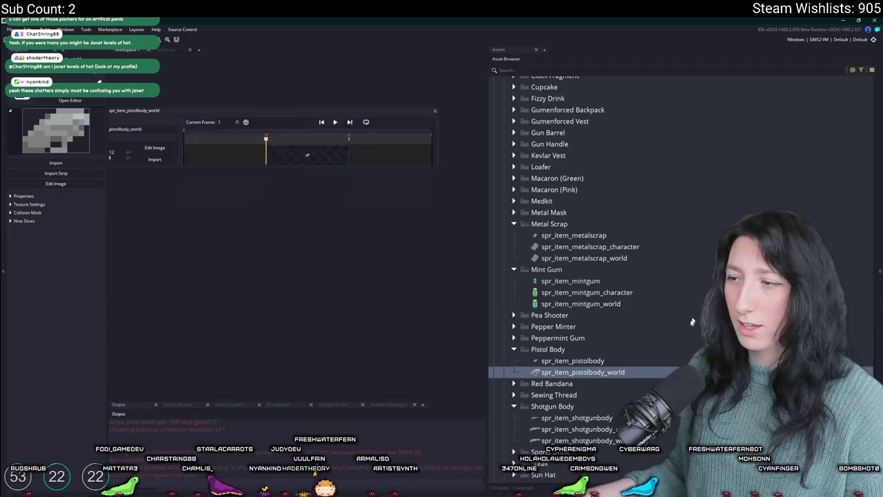
Duplicate the world sprite as spr_item_pistolbody_character.
key("ctrl+d")
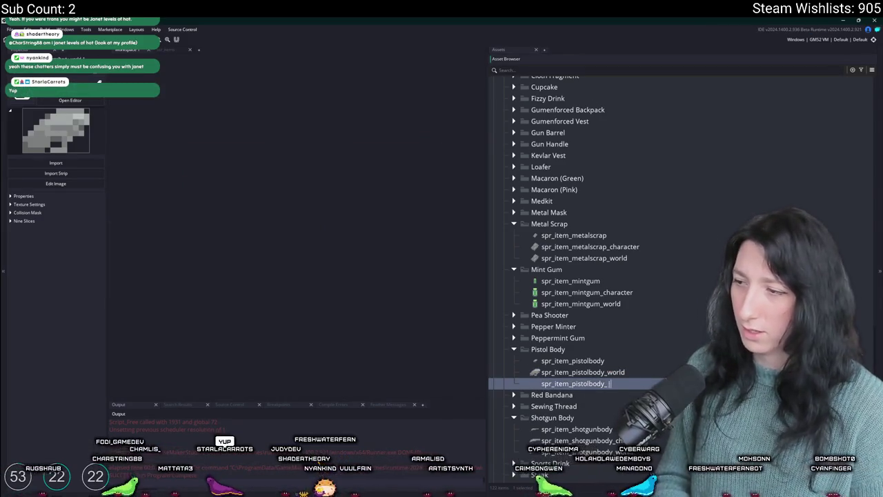
type("characte")
key("Return")
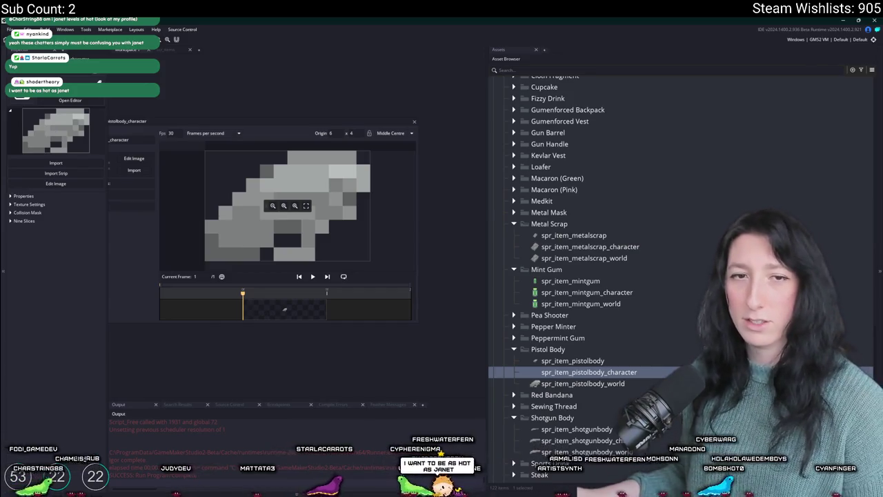
left_click_drag(367, 99, 438, 141)
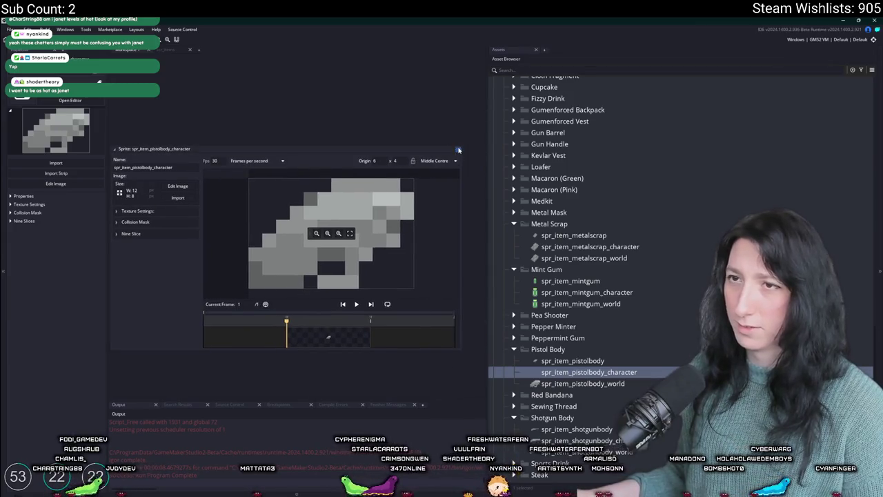
left_click(459, 149)
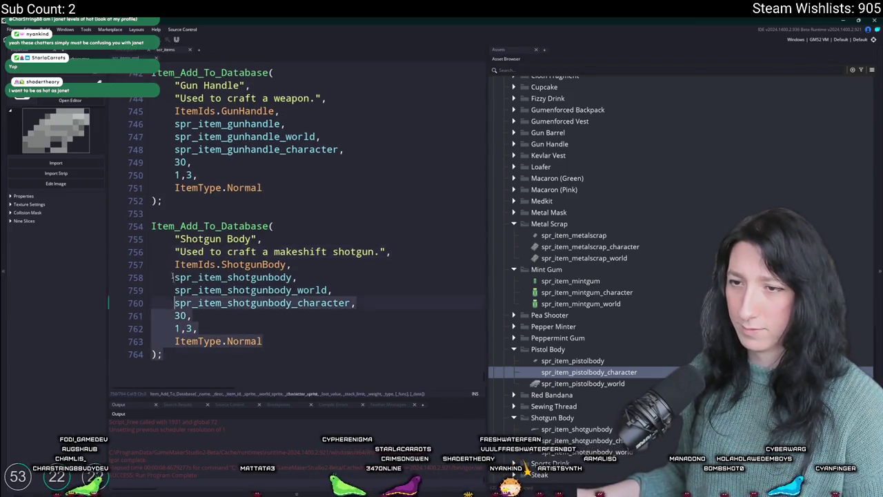
Copy the Shotgun Body item definition, renaming its name, id and three sprites to pistol.
left_click_drag(172, 277, 156, 217)
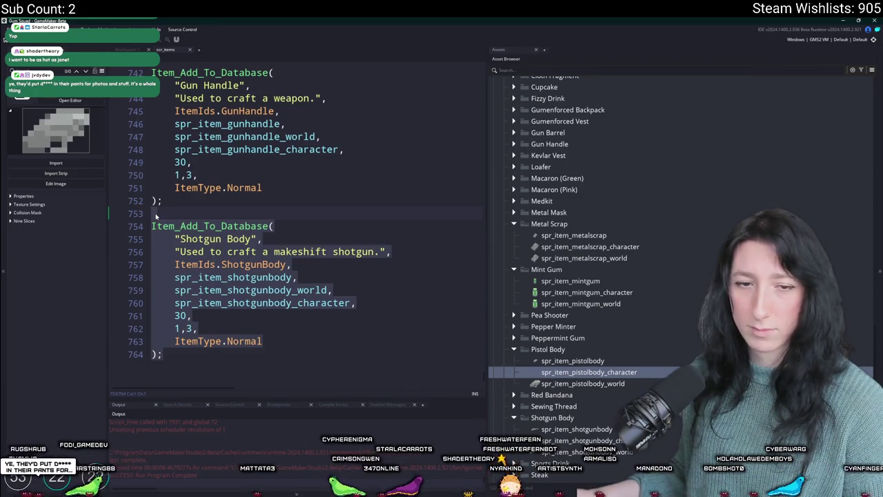
key("ctrl+d")
left_click(256, 265)
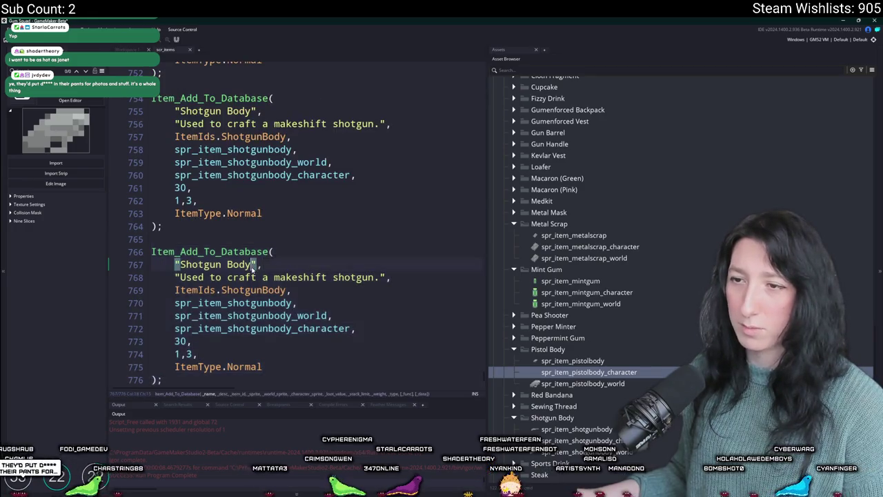
double_click(183, 265)
type("Pistol")
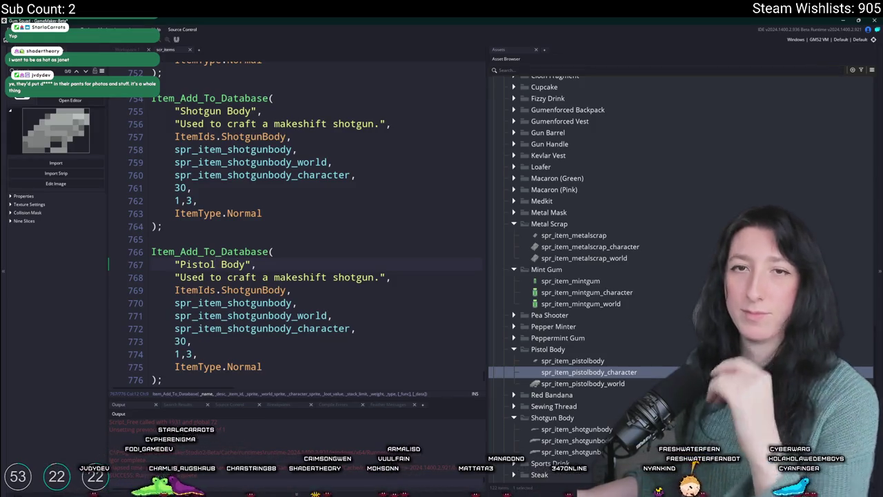
scroll(267, 264, "down", 1)
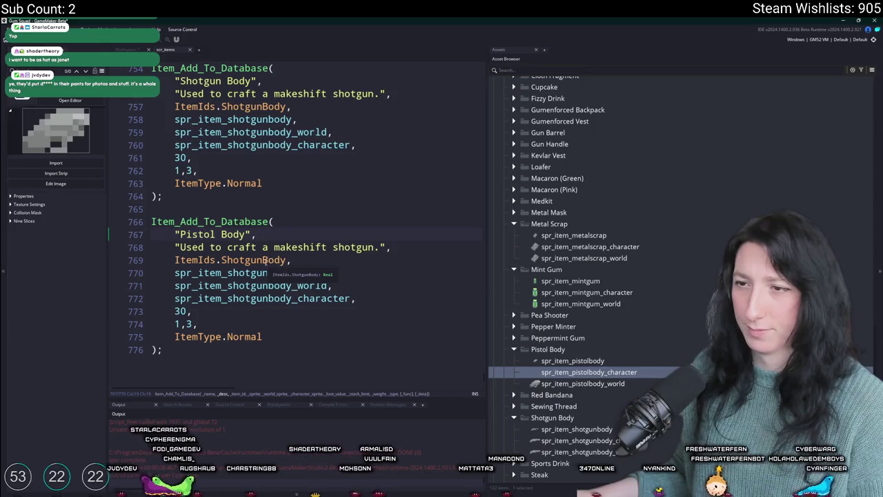
left_click(233, 264)
key("Delete")
key("Delete")
key("Delete")
type("Pistol")
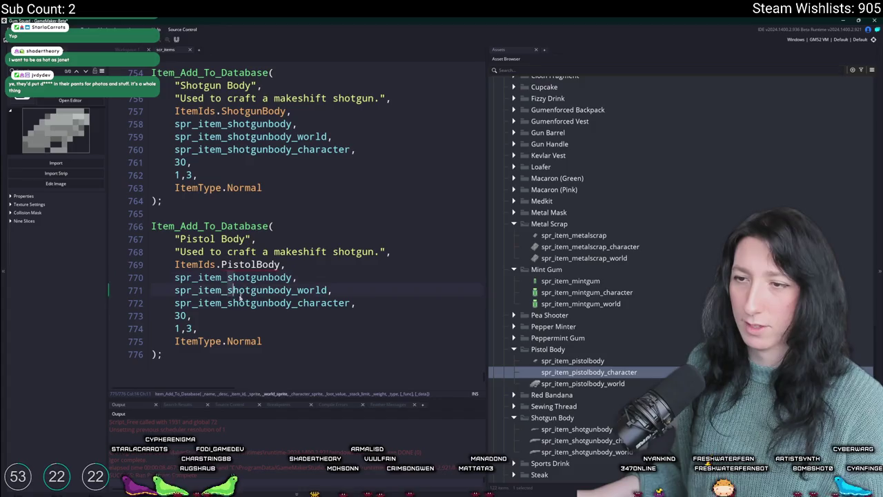
left_click(268, 307)
key("alt+shift+Up")
key("alt+shift+Up")
key("BackSpace")
key("BackSpace")
key("BackSpace")
type("pistol")
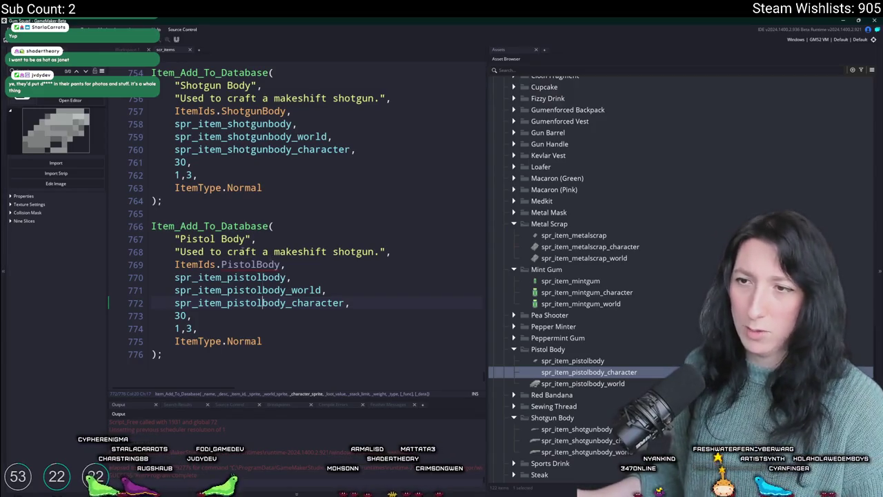
Add a PistolBody entry to the ItemIds enum alongside ShotgunBody.
double_click(250, 264)
middle_click(195, 264)
scroll(271, 321, "down", 5)
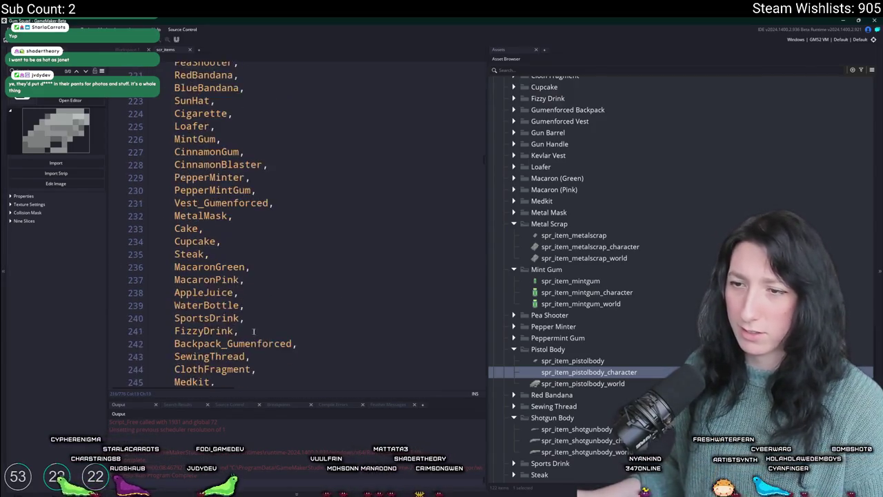
left_click(272, 322)
key("ctrl+d")
key("Left")
key("ctrl+shift+Left")
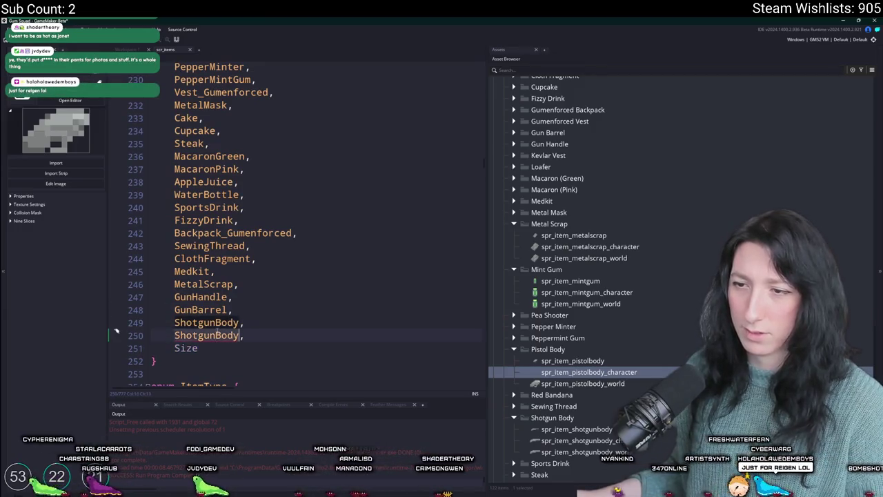
key("ctrl+v")
key("ctrl+v")
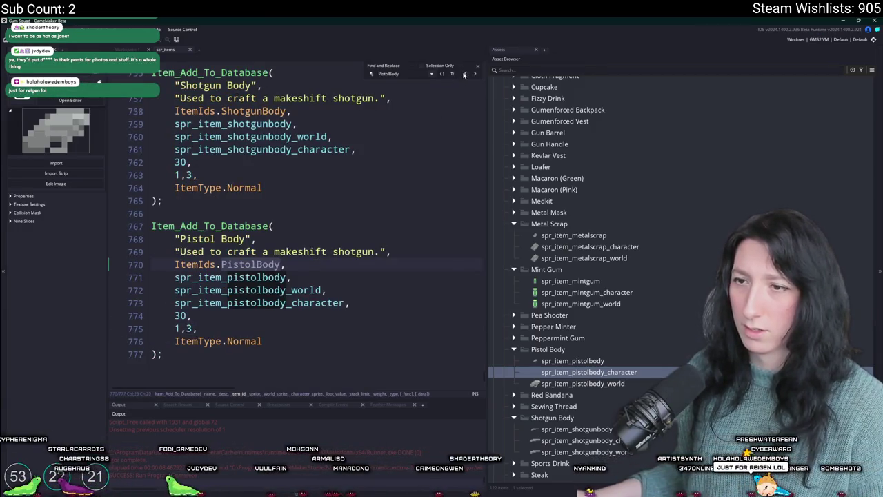
Change 'shotgun' to 'pistol' in the Pistol Body item's description.
left_click(465, 75)
left_click(396, 242)
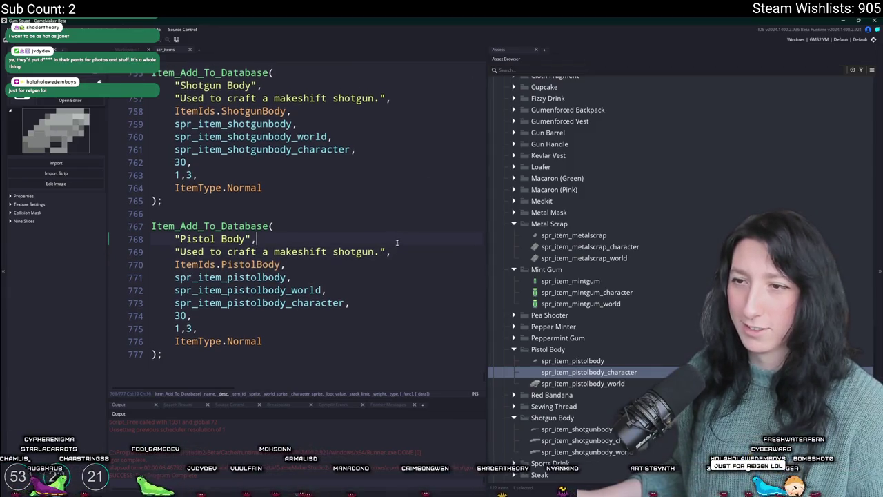
double_click(349, 251)
type("pisto")
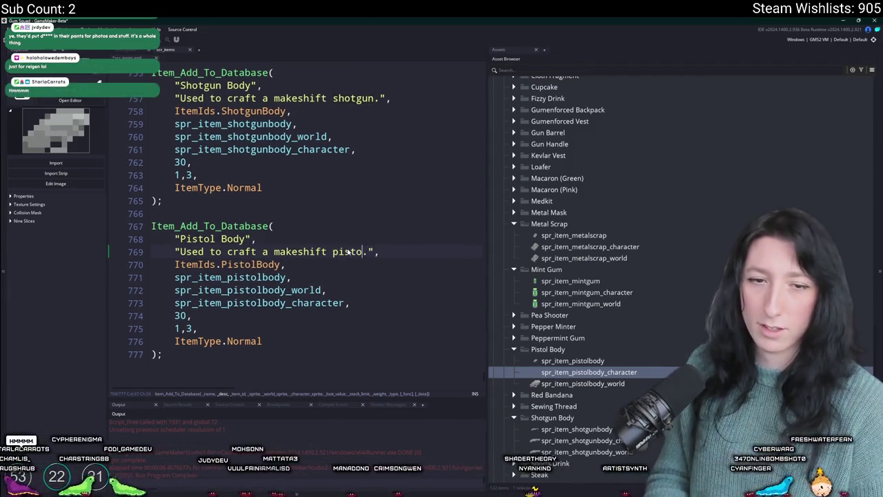
type("l")
scroll(349, 252, "down", 1)
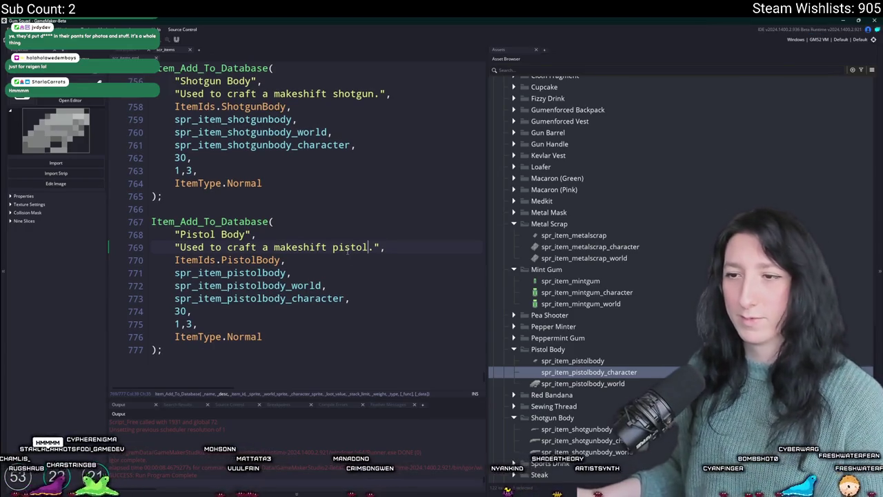
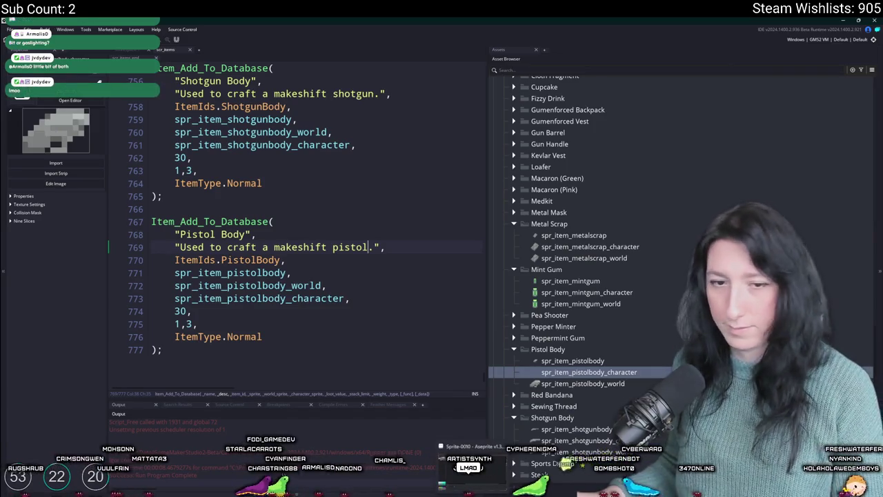
Check the finished Pistol Body entry's description line, then switch over to Aseprite.
left_click(424, 243)
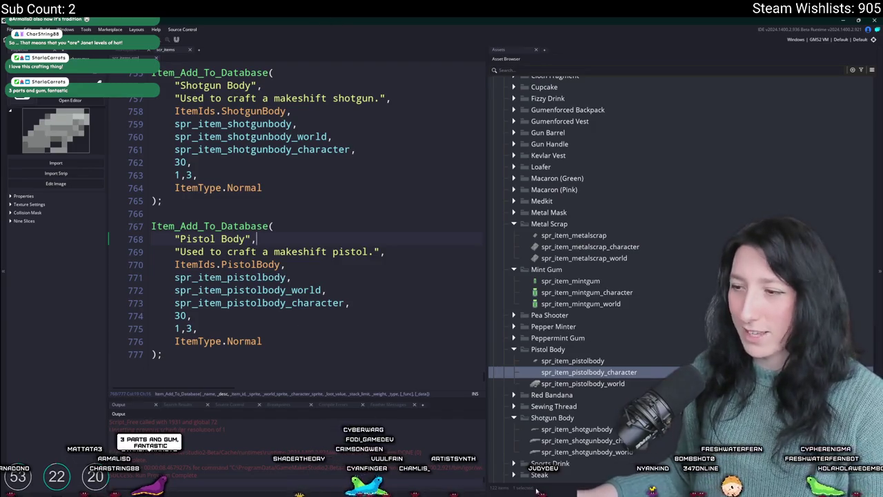
key("alt+Tab")
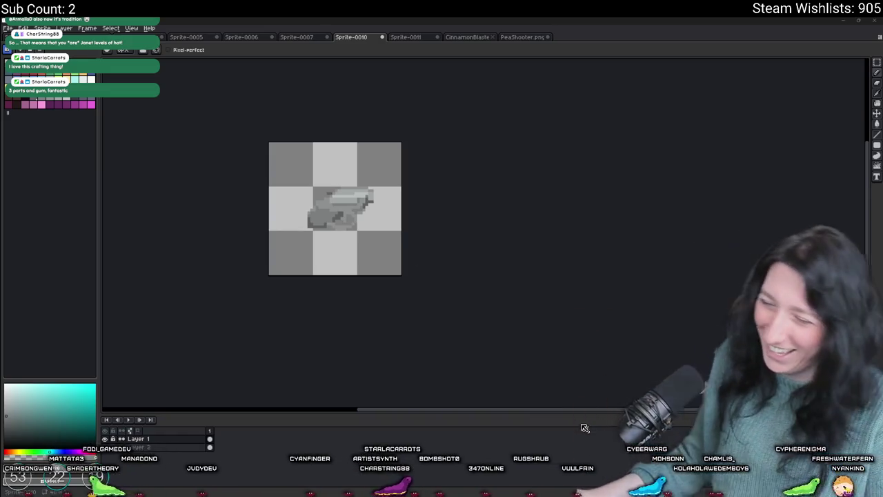
Shift the gun drawing in Sprite-0010 a little to the left and deselect it.
scroll(363, 287, "up", 2)
key("ctrl")
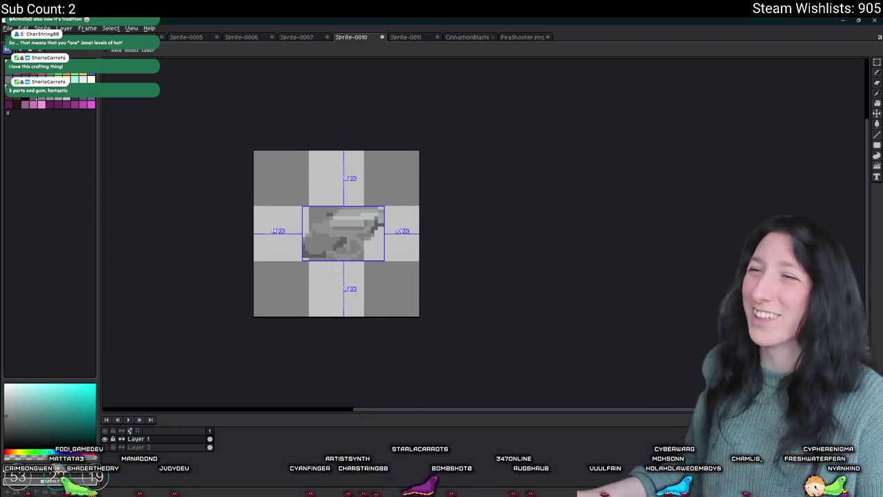
scroll(332, 228, "up", 1)
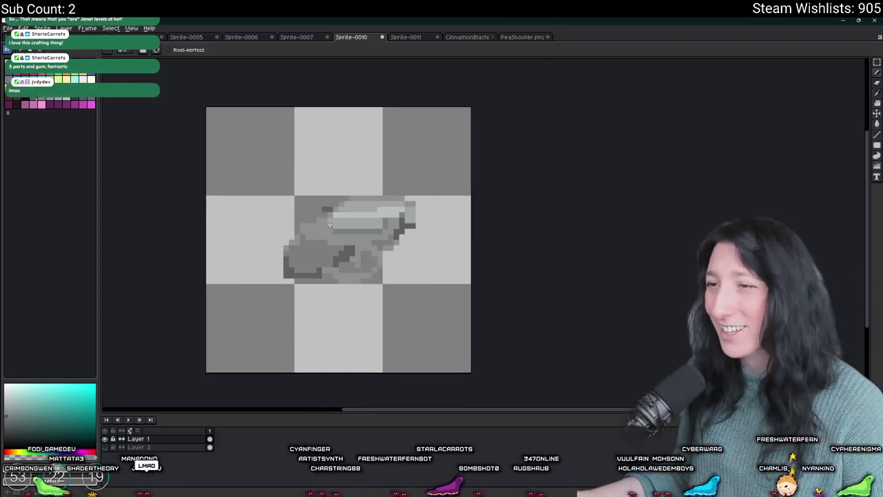
key("m")
scroll(308, 253, "down", 1)
left_click_drag(262, 283, 433, 216)
left_click_drag(356, 246, 326, 246)
key("Return")
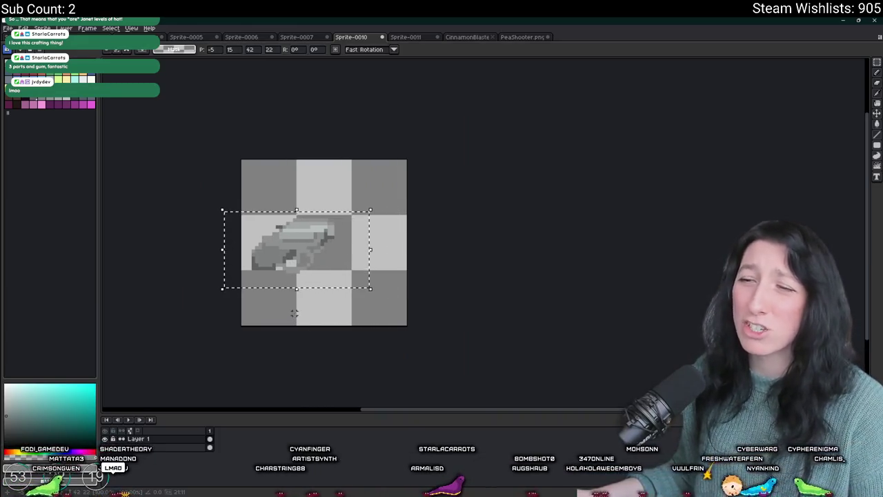
key("ctrl+d")
scroll(273, 251, "up", 4)
scroll(274, 251, "down", 3)
scroll(256, 227, "up", 1)
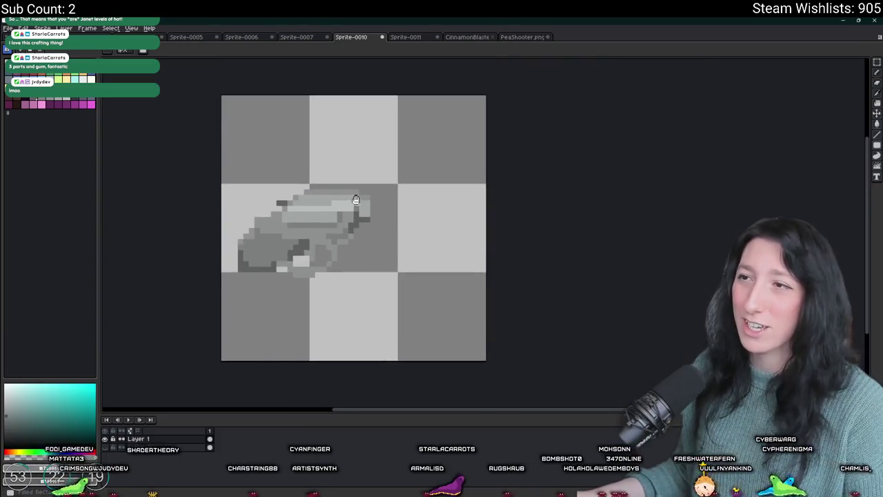
Open PeaShooter.png from the art files in Aseprite.
left_click(425, 38)
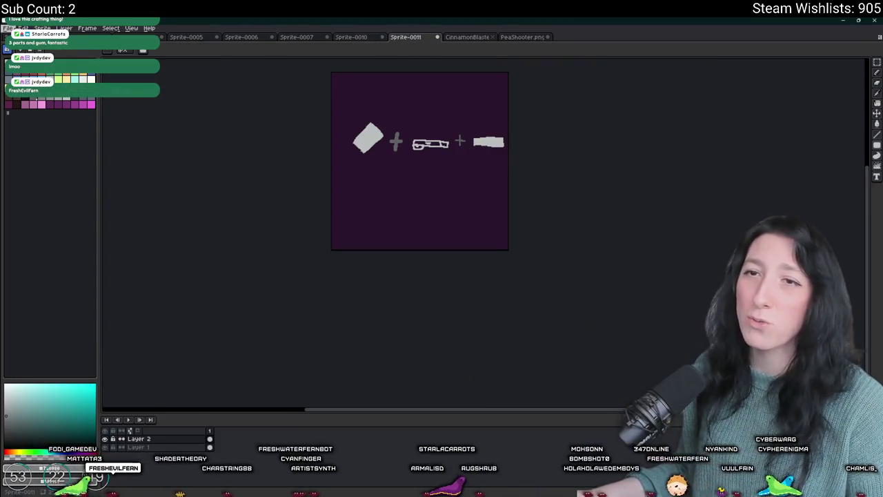
left_click(10, 28)
left_click(15, 46)
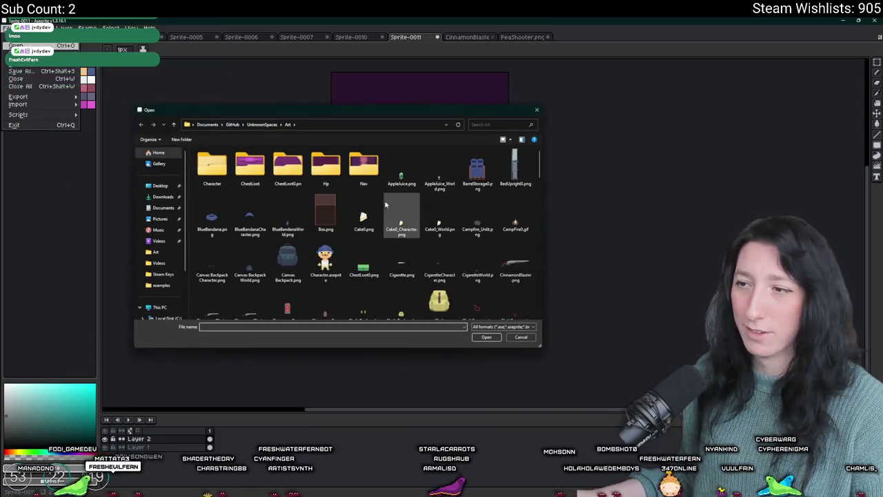
scroll(483, 262, "down", 1)
left_click(487, 252)
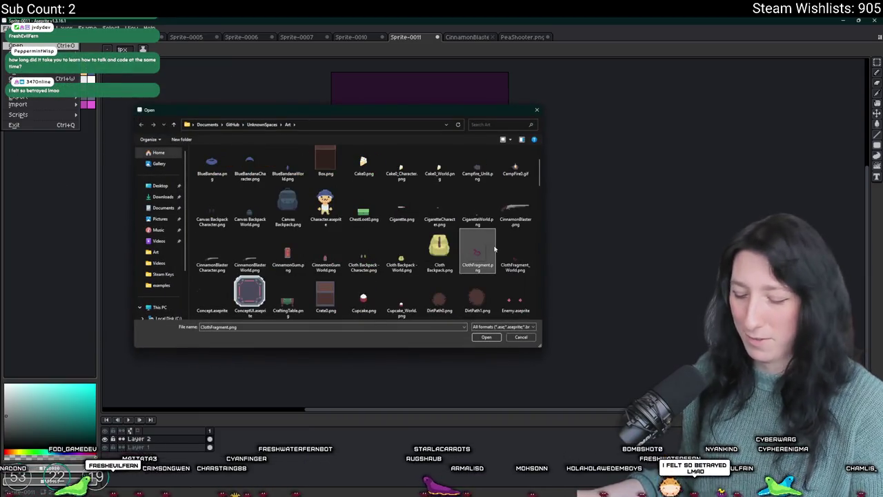
scroll(483, 255, "down", 5)
double_click(428, 163)
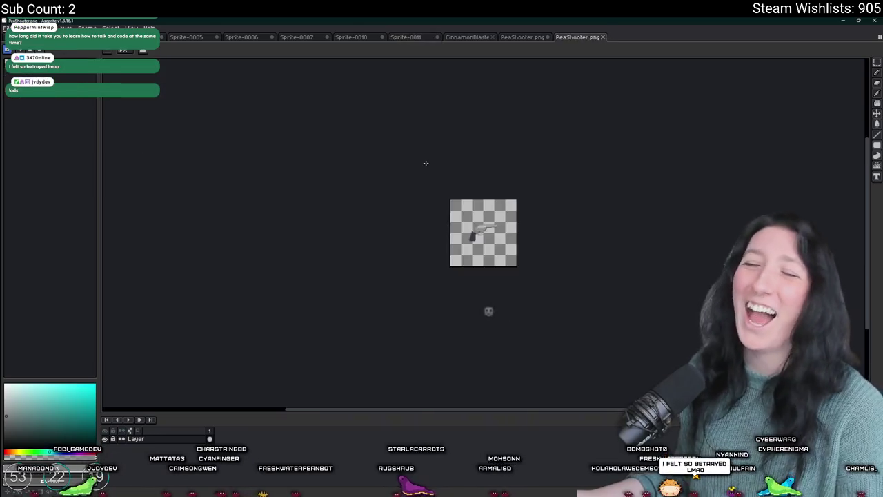
scroll(455, 276, "up", 2)
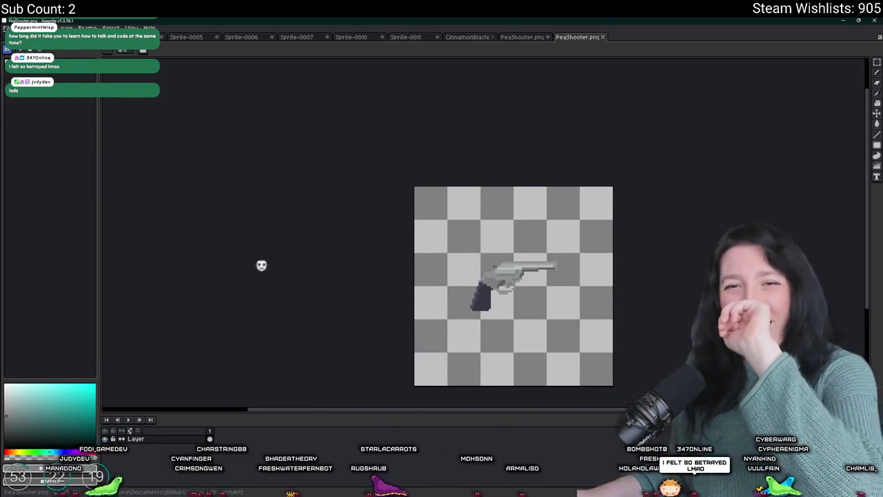
scroll(630, 296, "up", 4)
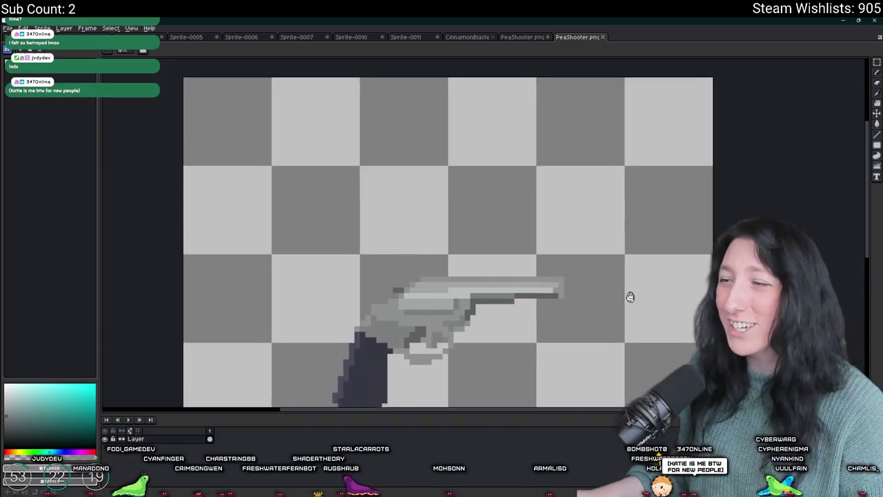
Marquee-select the revolver in PeaShooter.png, then return to Sprite-0011.
key("m")
scroll(556, 299, "up", 1)
scroll(556, 300, "down", 2)
left_click_drag(567, 145, 334, 318)
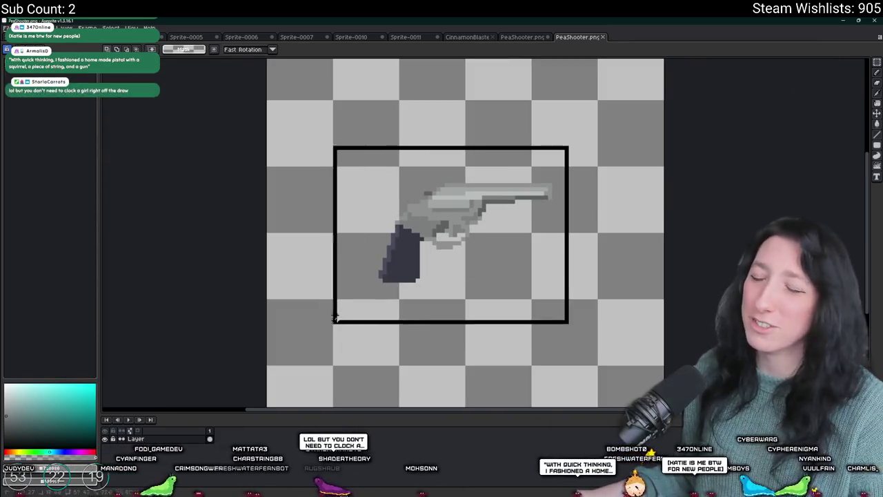
mouse_move(590, 308)
left_mouse_down()
mouse_move(561, 300)
mouse_move(327, 135)
left_mouse_up()
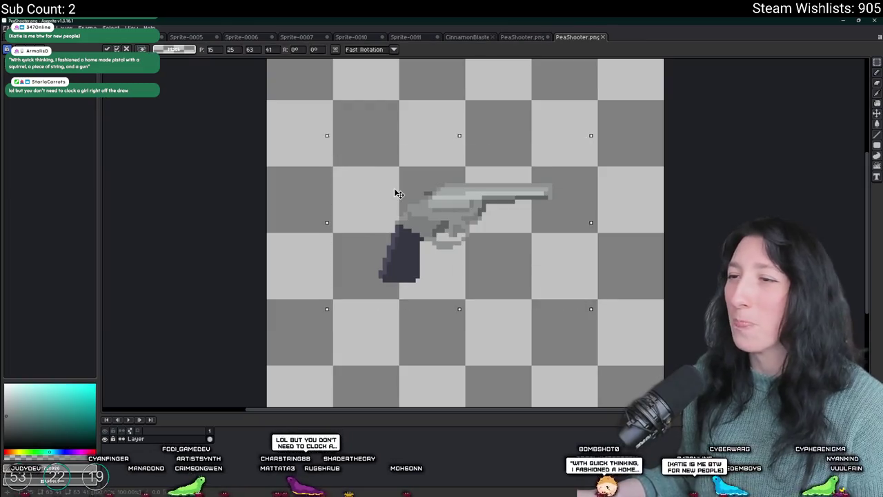
left_click(657, 196)
left_click_drag(606, 157, 377, 292)
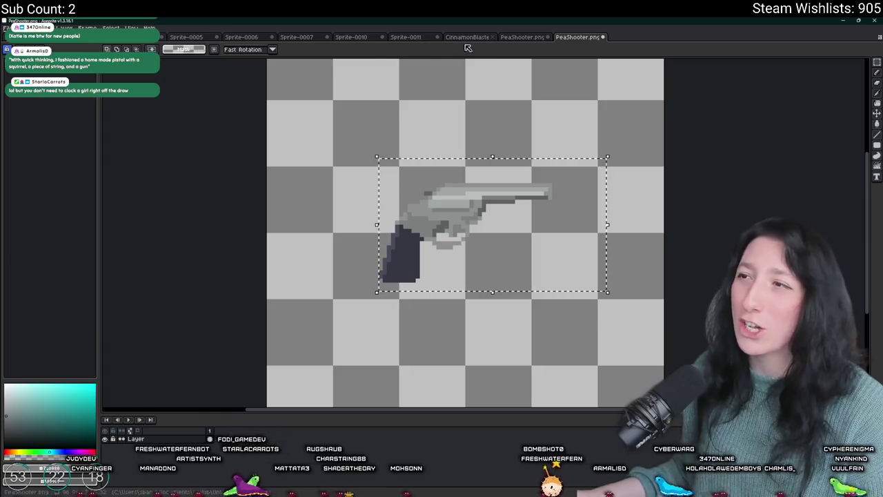
left_click(524, 38)
left_click(477, 40)
left_click(434, 40)
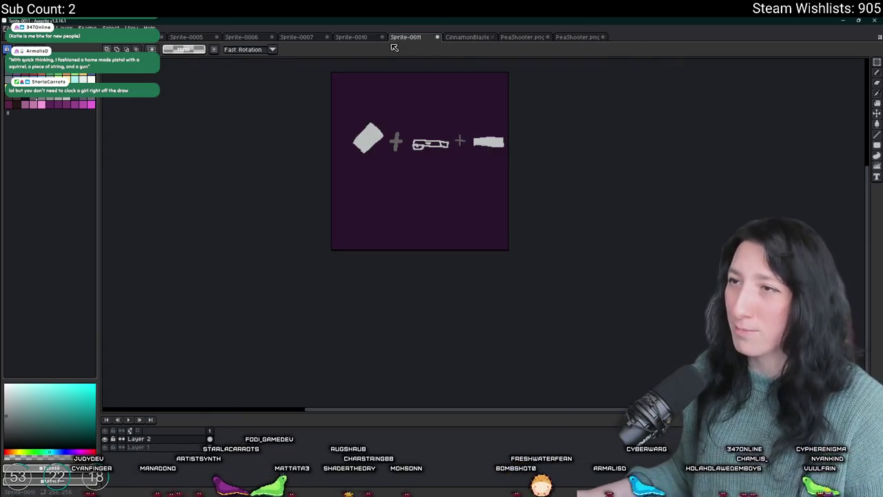
Replace the old small gun in the pistol body sprite with the pasted revolver, nudged up slightly.
left_click(368, 39)
key("Delete")
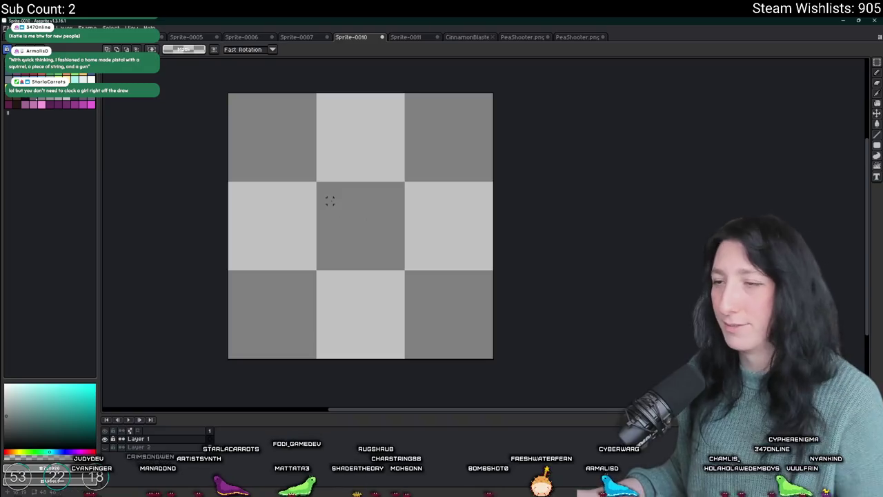
key("ctrl+v")
left_click_drag(356, 203, 356, 198)
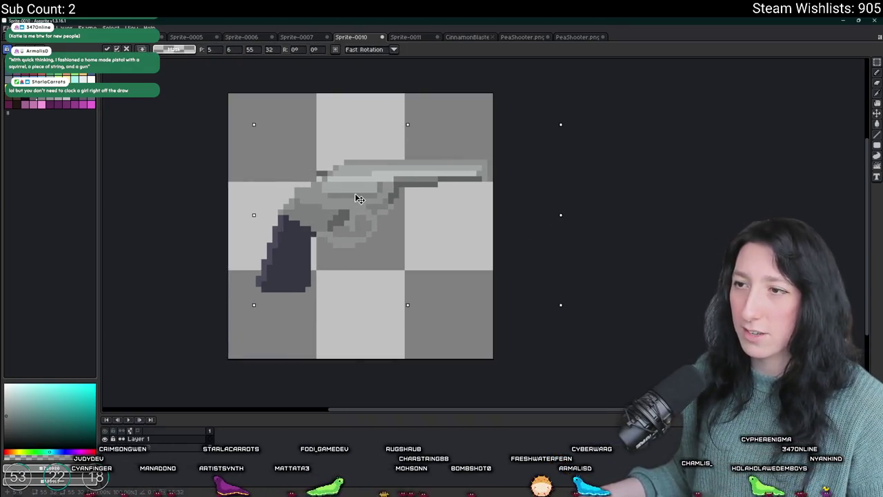
scroll(294, 223, "up", 2)
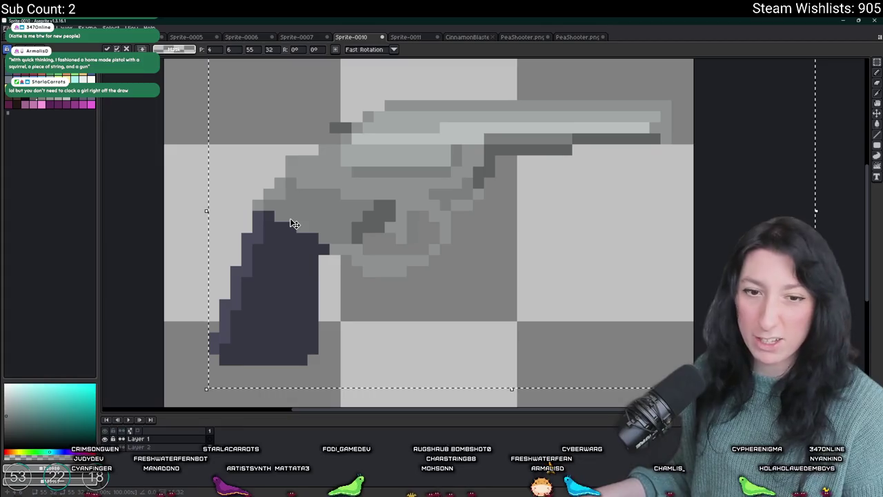
scroll(293, 222, "up", 1)
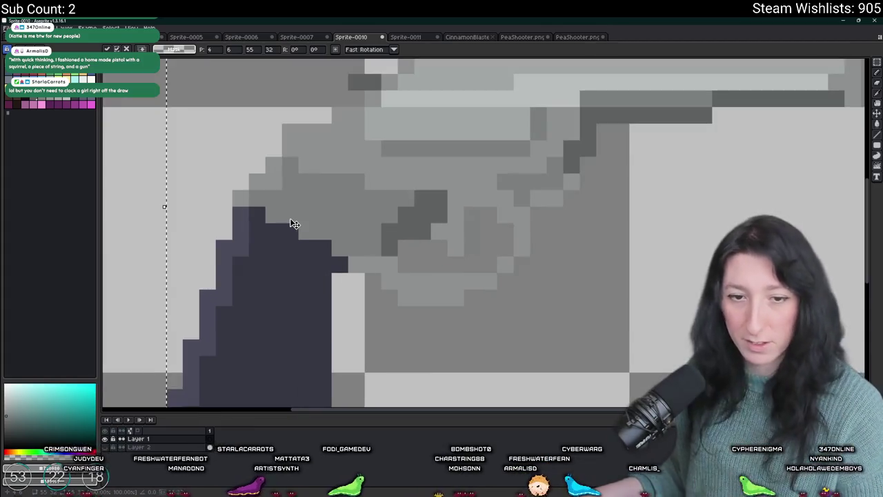
scroll(293, 223, "down", 3)
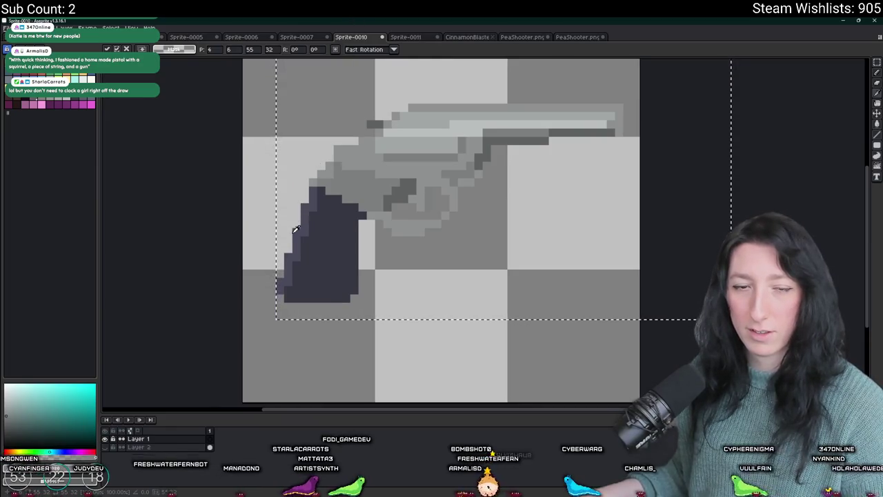
scroll(290, 196, "up", 2)
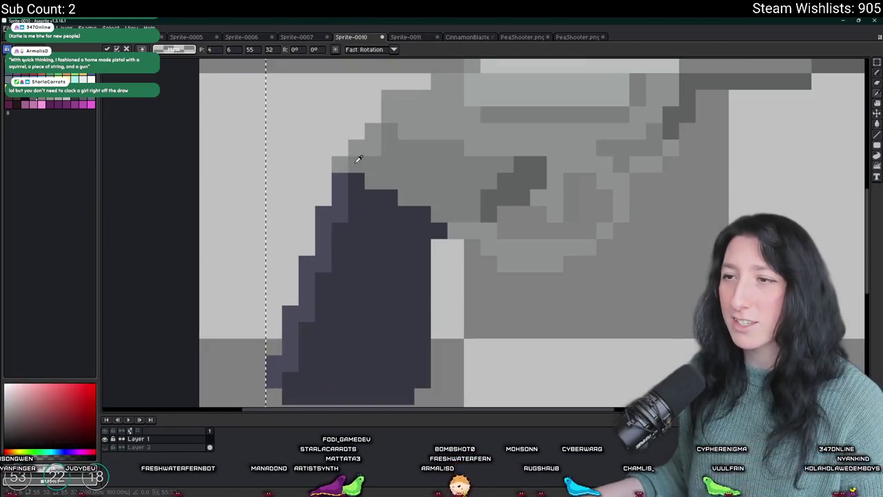
scroll(354, 185, "down", 2)
Flood-fill the revolver grip's lighter edge and dark area with medium grey.
key("g")
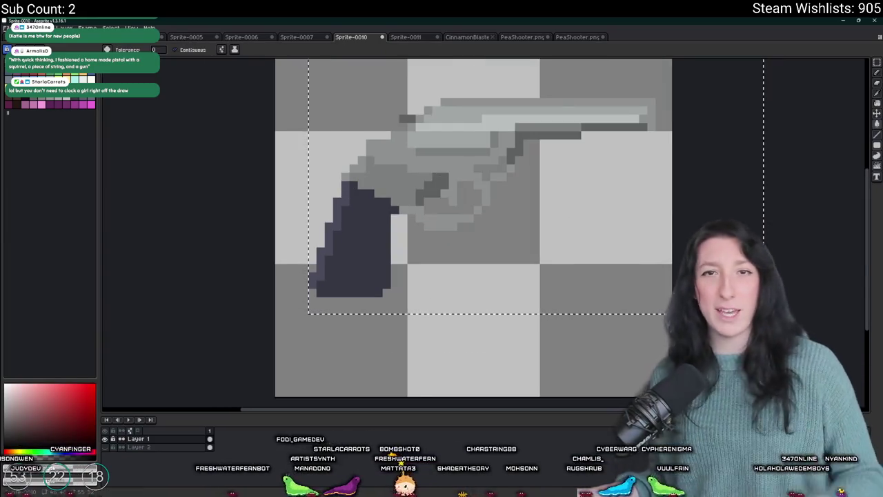
key("i")
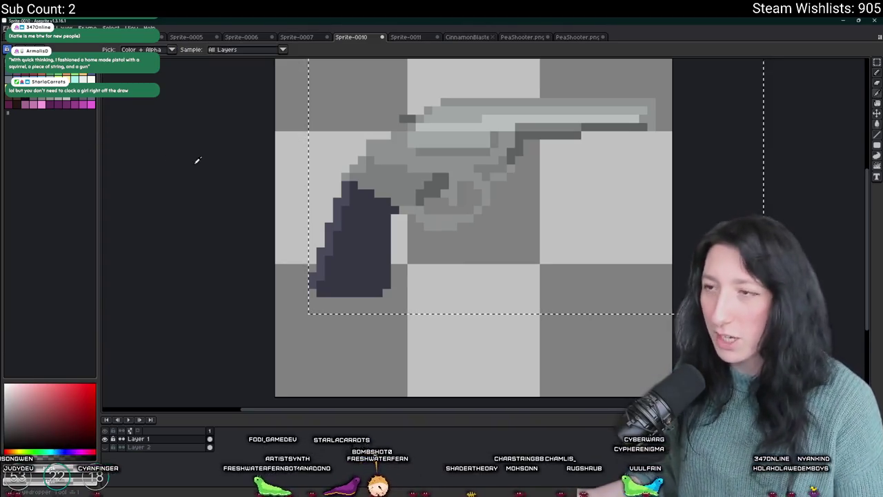
scroll(309, 175, "up", 2)
key("g")
left_click(412, 193)
scroll(441, 227, "down", 2)
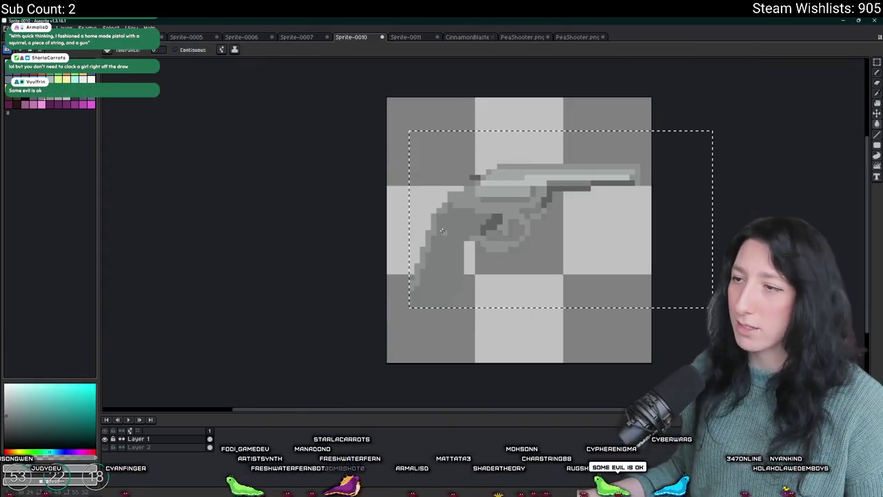
scroll(442, 228, "down", 1)
scroll(385, 217, "up", 2)
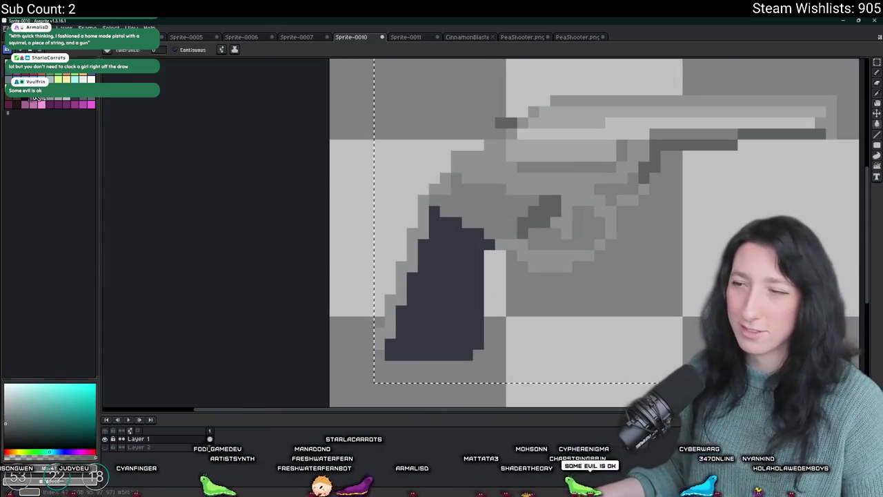
left_click(481, 257)
scroll(481, 258, "down", 3)
scroll(482, 257, "up", 1)
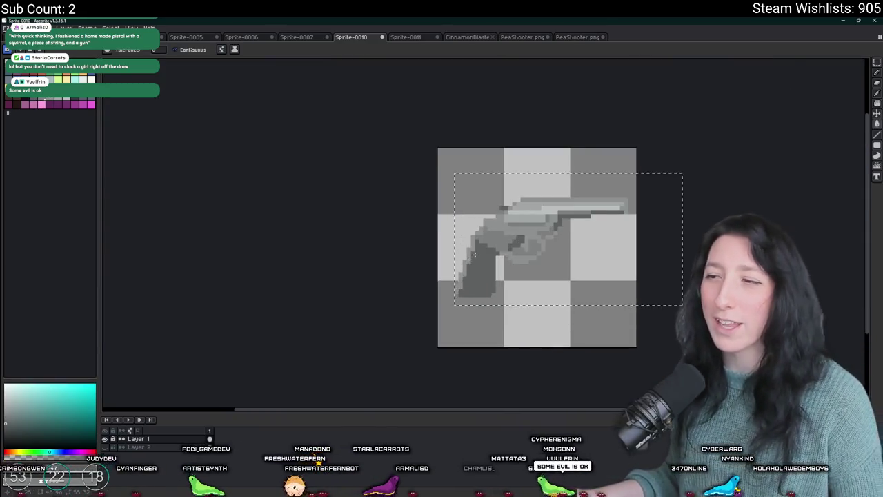
scroll(481, 257, "up", 3)
Deselect the revolver and ready the Pencil for painting green accent pixels.
key("b")
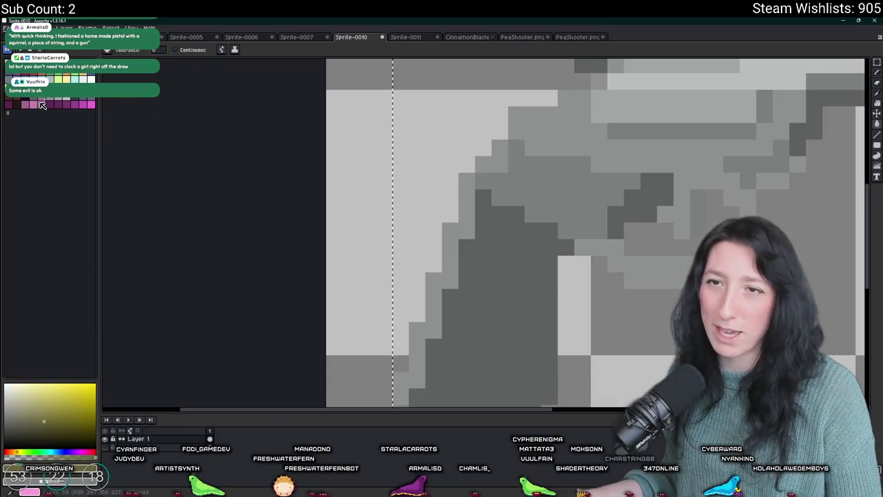
key("g")
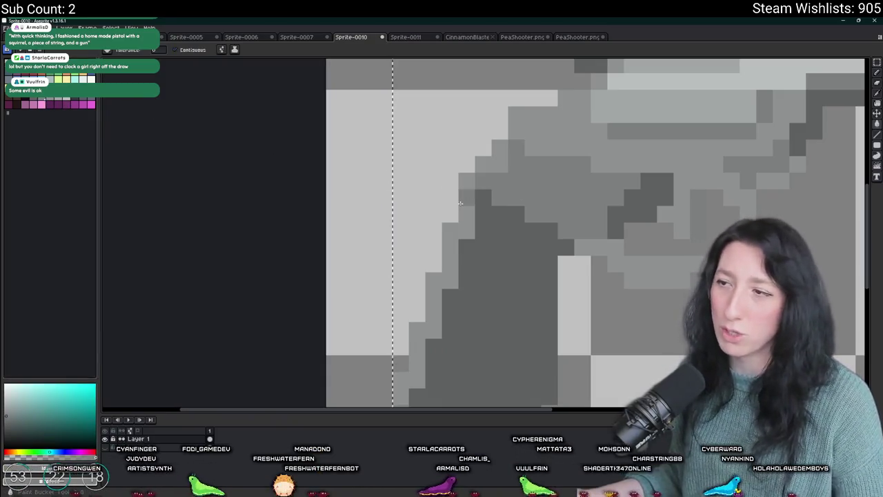
scroll(479, 288, "down", 5)
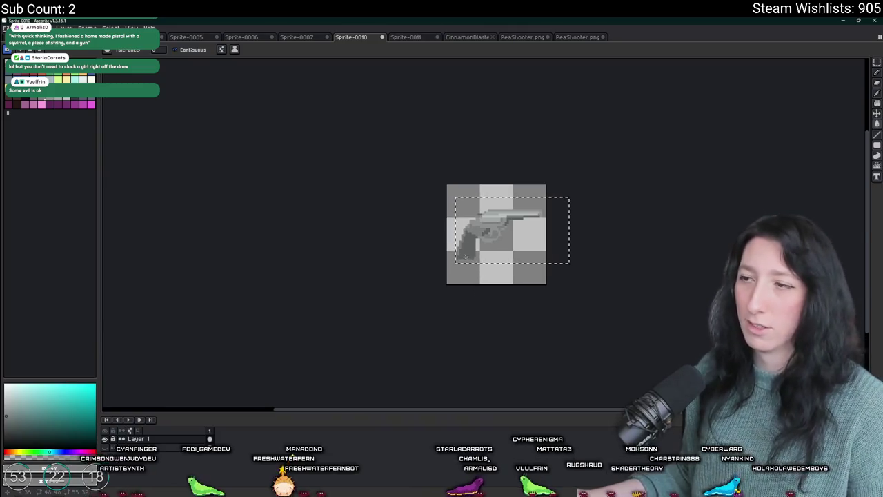
key("ctrl+d")
scroll(481, 251, "down", 1)
scroll(475, 252, "down", 1)
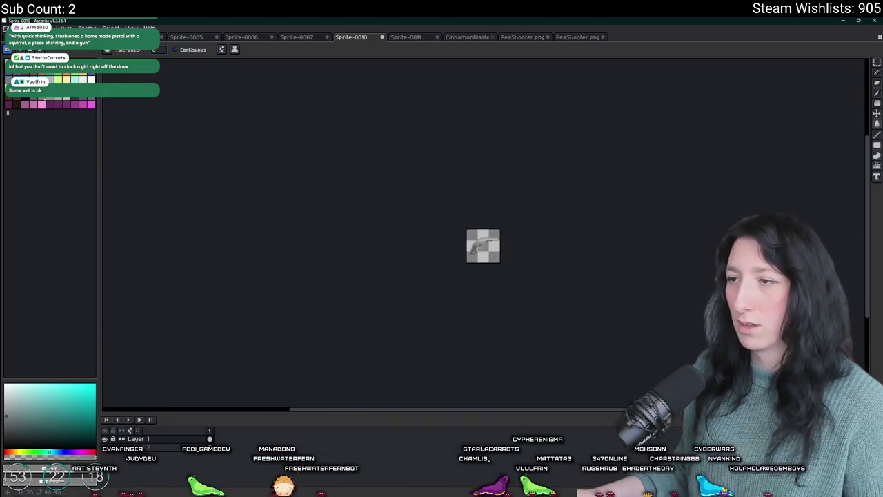
scroll(474, 251, "up", 8)
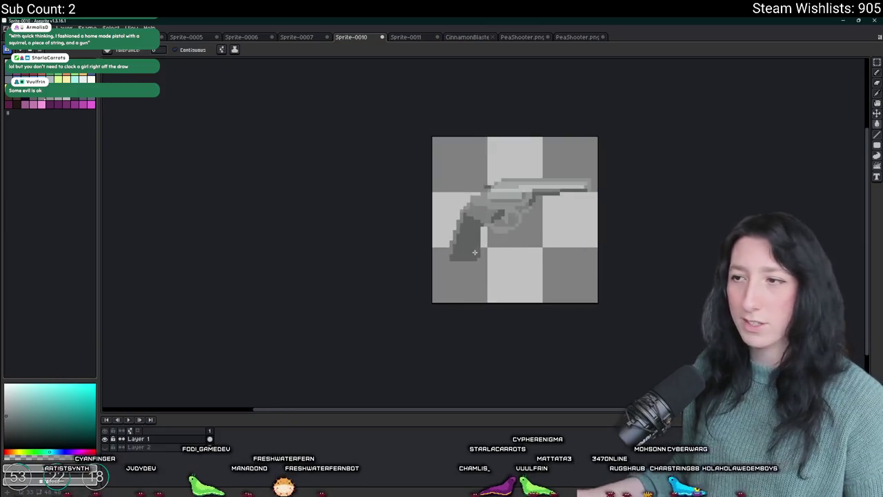
key("i")
key("b")
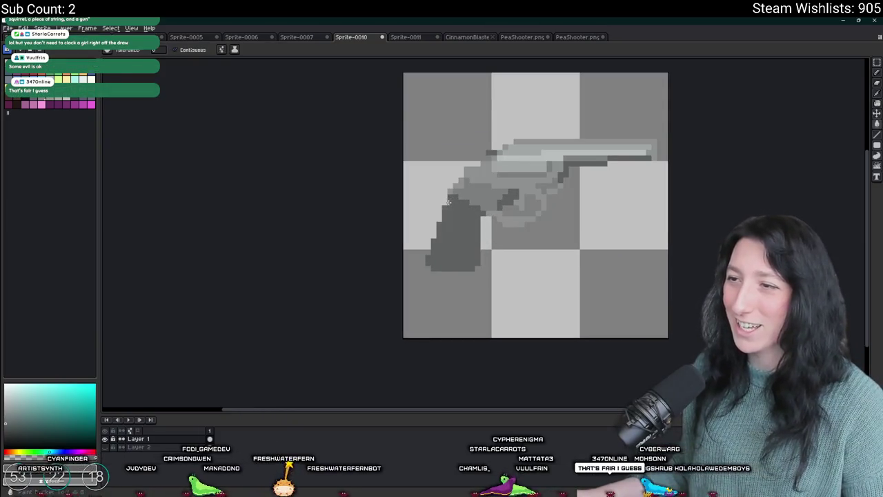
scroll(449, 201, "down", 6)
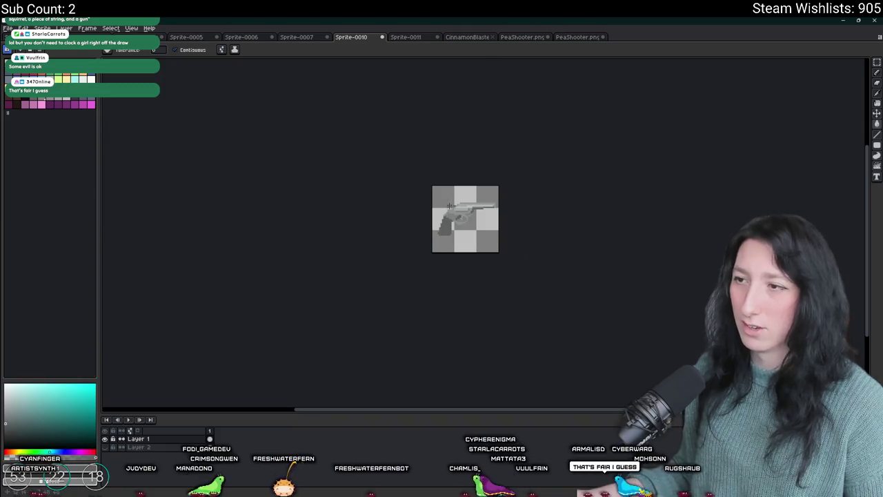
scroll(448, 209, "up", 1)
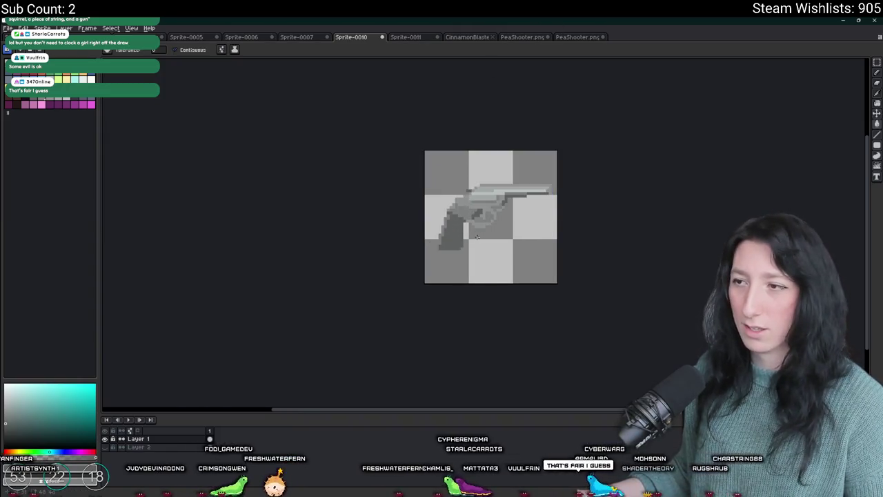
scroll(465, 241, "up", 5)
key("b")
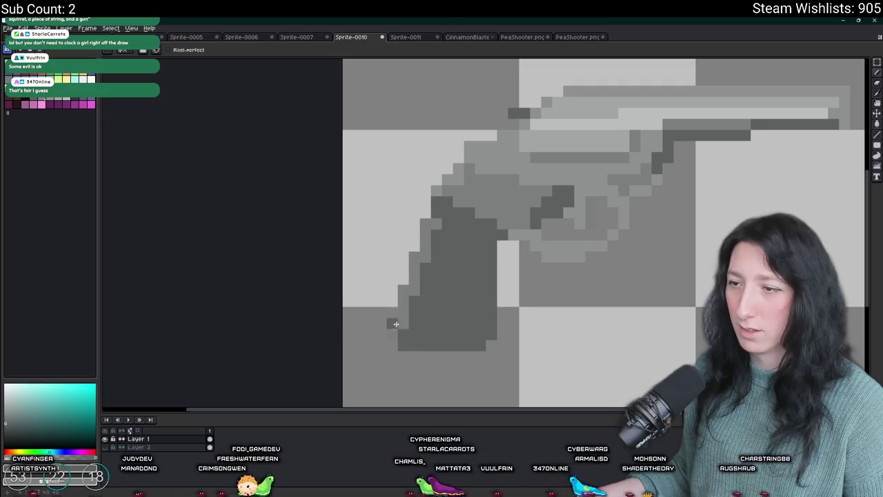
scroll(403, 319, "down", 4)
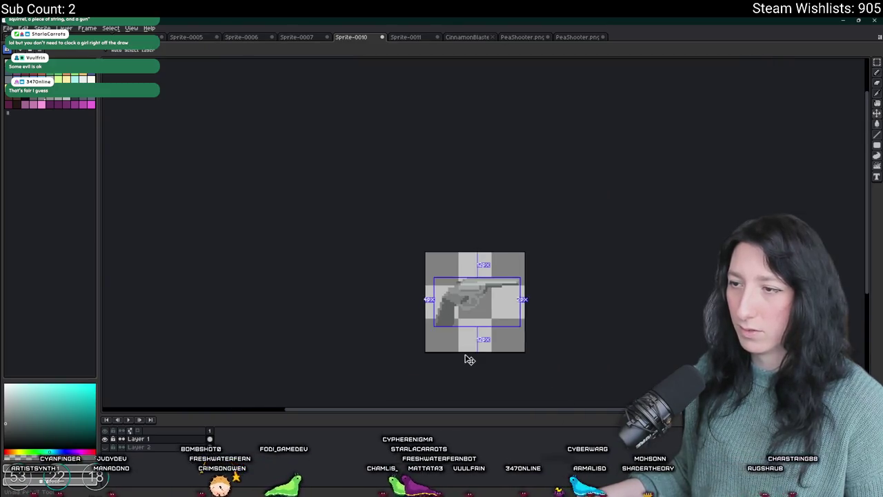
scroll(438, 297, "up", 5)
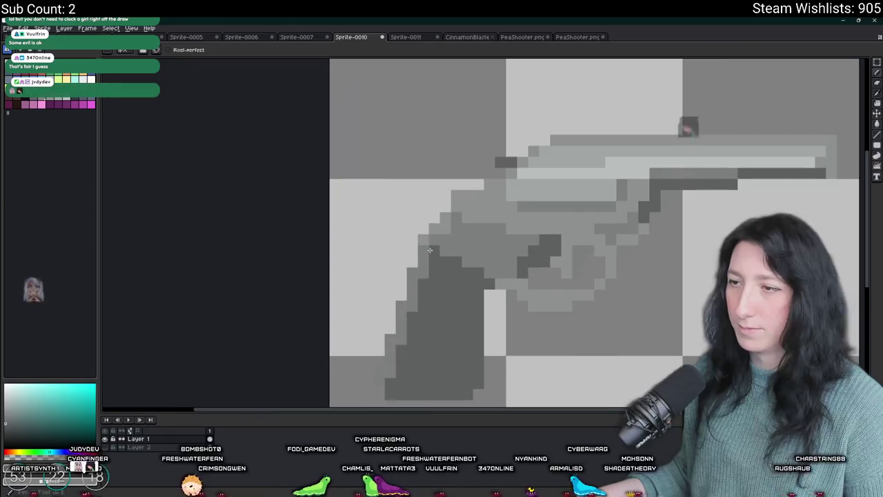
scroll(483, 290, "down", 4)
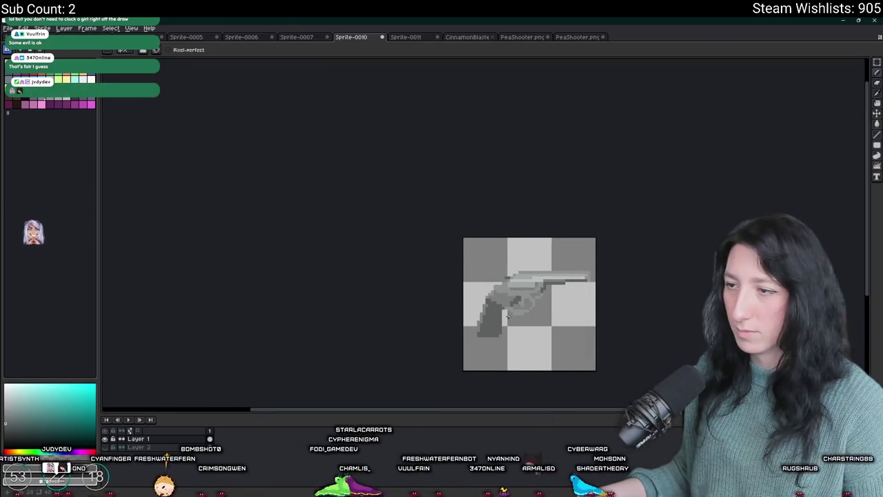
key("v")
key("b")
scroll(497, 307, "up", 1)
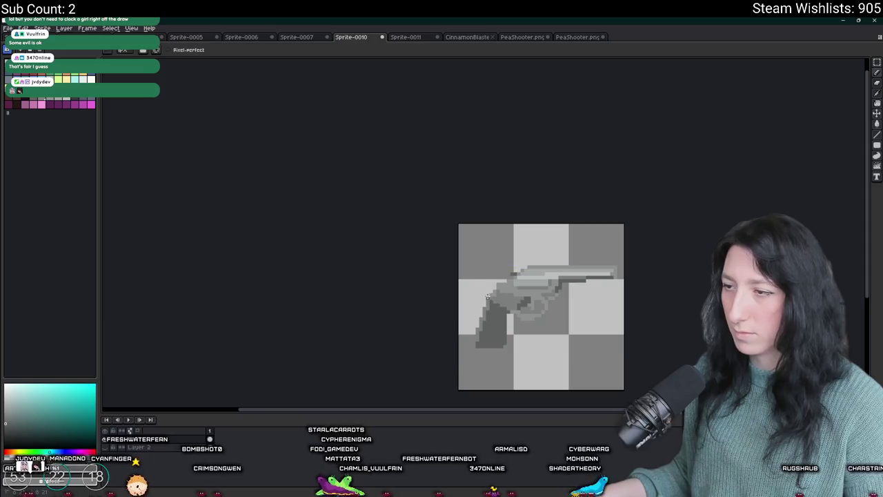
scroll(570, 338, "down", 1)
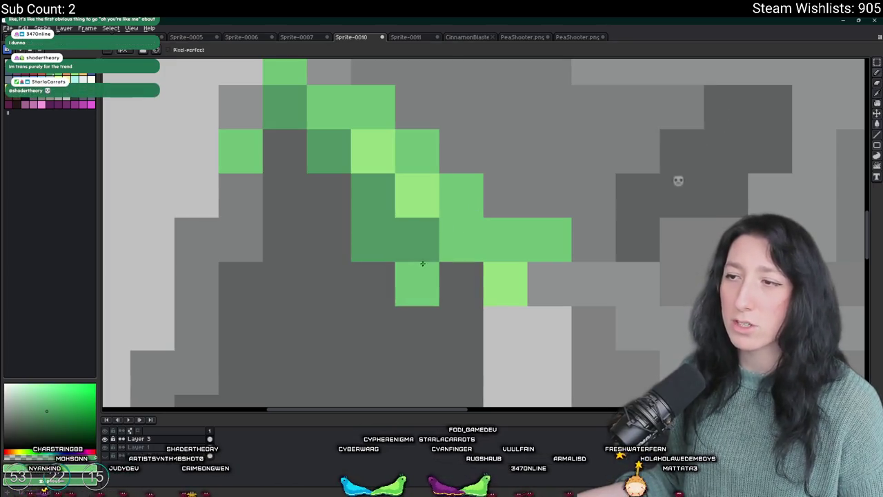
Paint a horizontal stroke of green pixels across the pistol.
left_click_drag(417, 284, 460, 283)
scroll(483, 293, "down", 3)
scroll(474, 283, "up", 5)
scroll(462, 287, "down", 1)
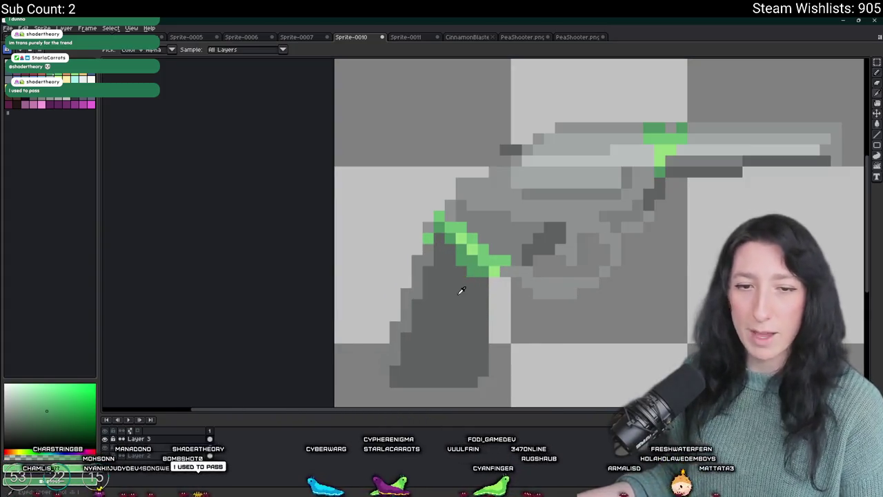
scroll(467, 278, "up", 3)
scroll(476, 276, "down", 4)
scroll(471, 301, "down", 1)
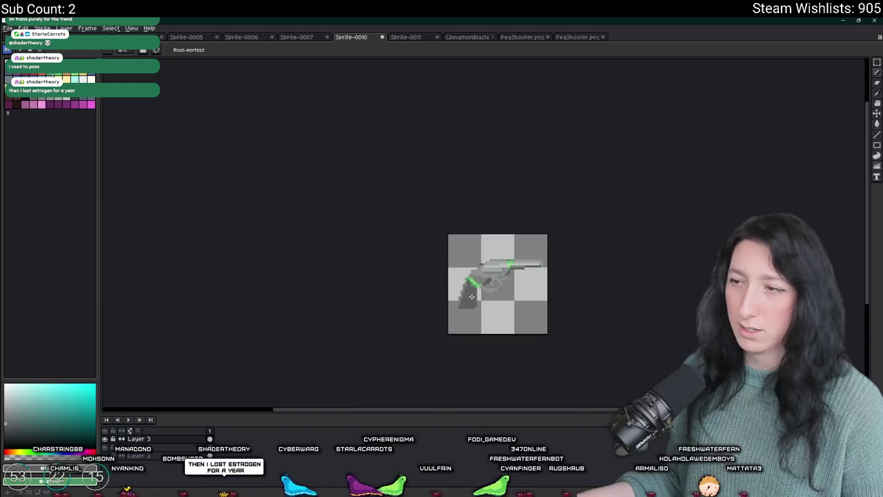
scroll(476, 282, "up", 3)
scroll(484, 286, "down", 3)
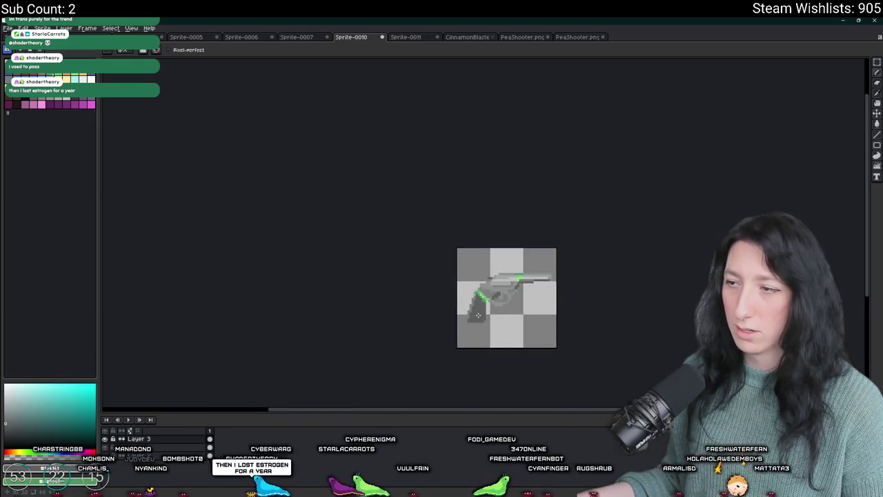
scroll(483, 294, "up", 2)
scroll(480, 311, "down", 3)
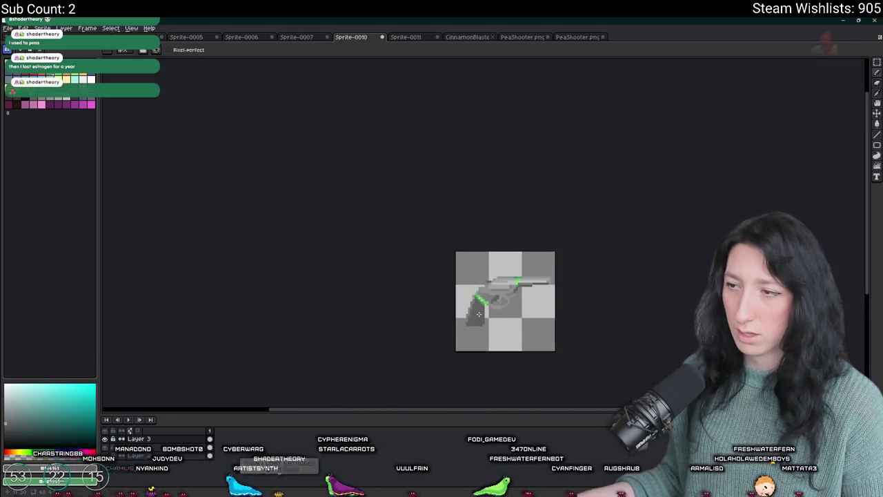
scroll(486, 318, "down", 1)
mouse_move(492, 325)
left_mouse_down()
mouse_move(450, 331)
mouse_move(411, 287)
left_mouse_up()
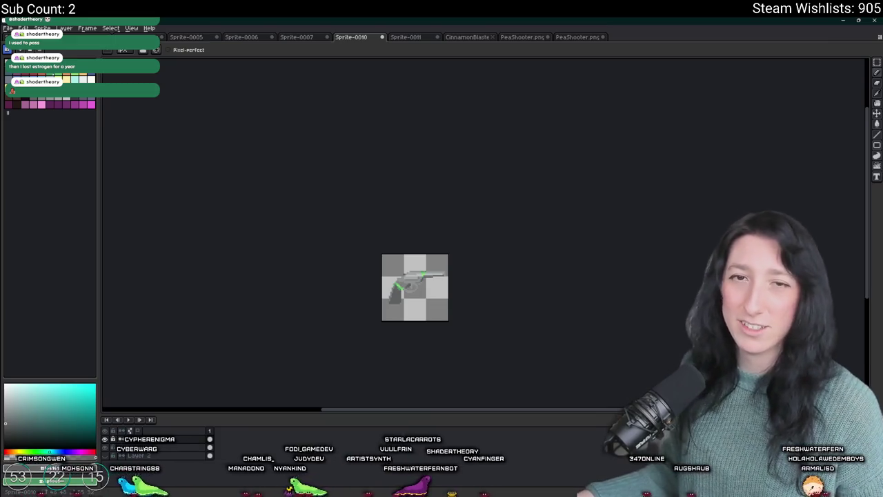
Sample the green accent colour from the gun and paint more green with the Pencil.
scroll(365, 251, "up", 5)
key("i")
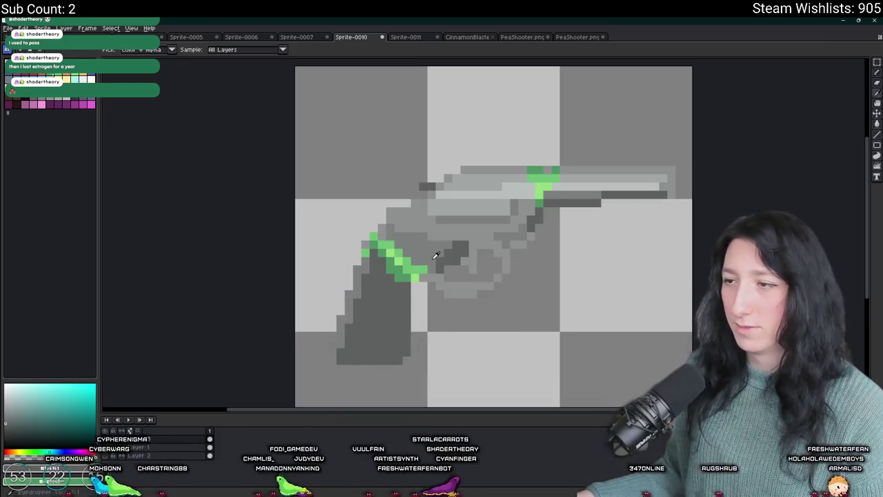
scroll(430, 260, "down", 6)
scroll(395, 273, "up", 9)
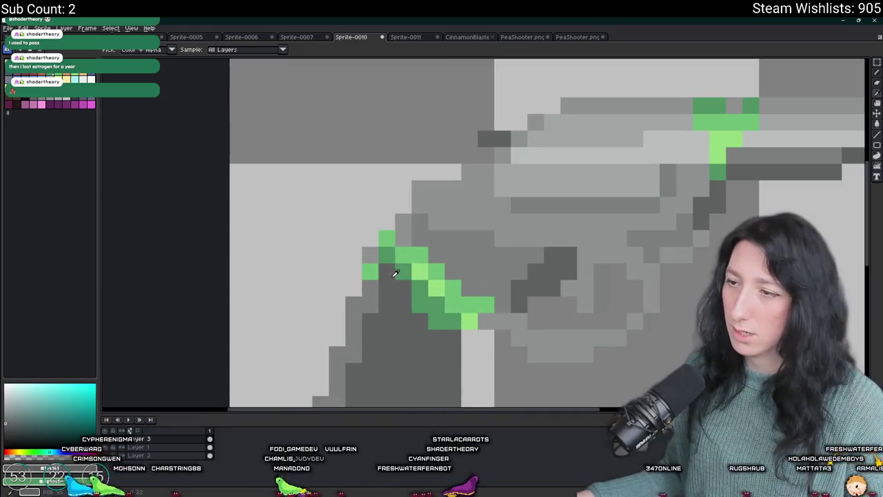
left_click(396, 274)
scroll(534, 288, "right", 5)
scroll(534, 288, "up", 3)
key("b")
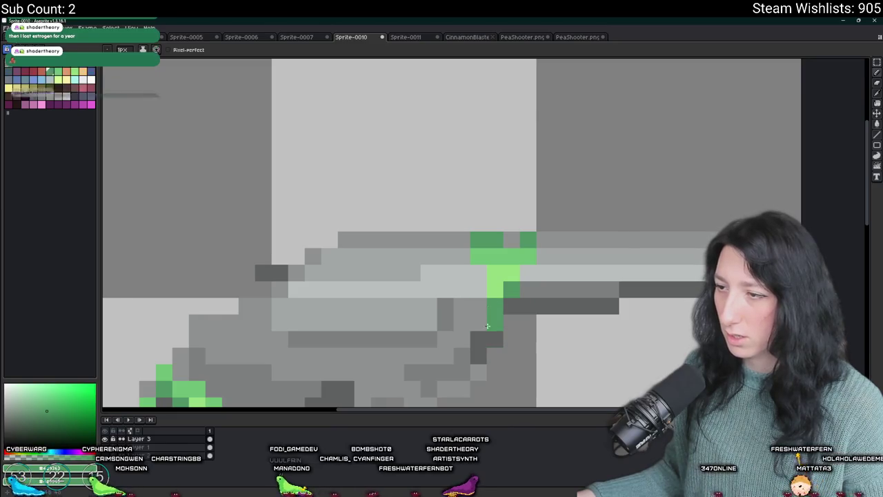
scroll(466, 368, "down", 3)
scroll(465, 367, "down", 3)
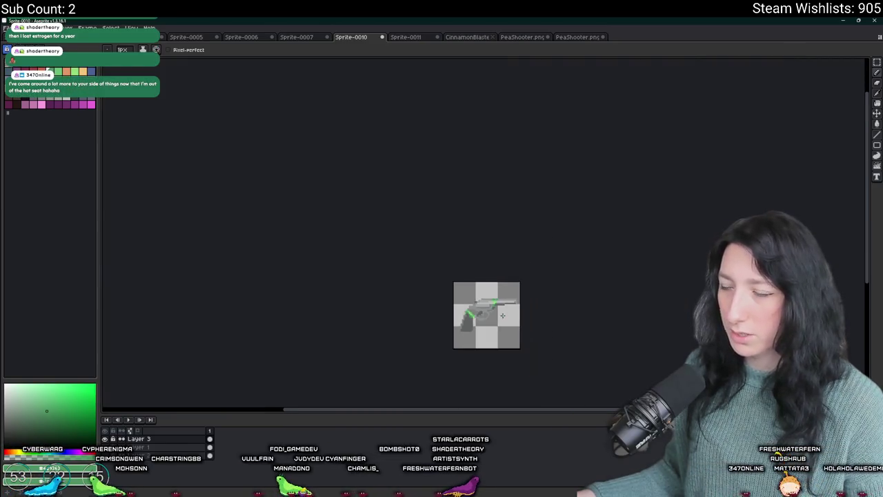
scroll(492, 297, "up", 2)
scroll(490, 212, "down", 2)
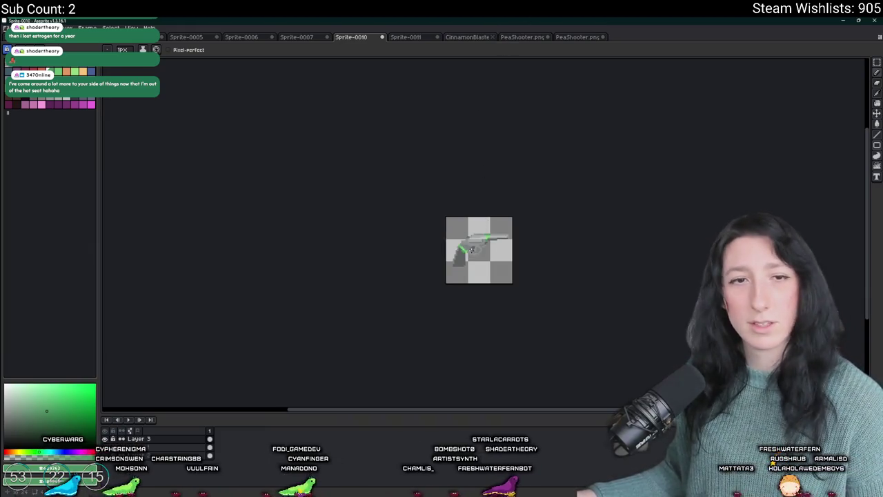
scroll(471, 246, "up", 5)
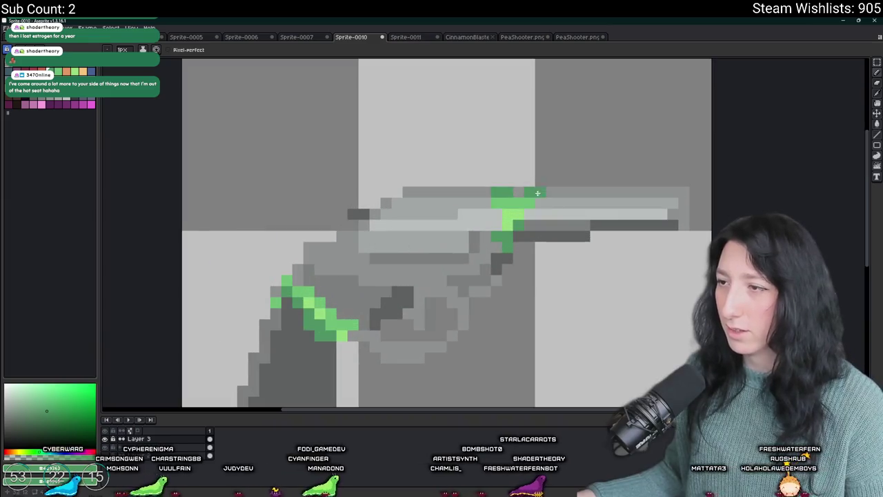
scroll(482, 202, "down", 3)
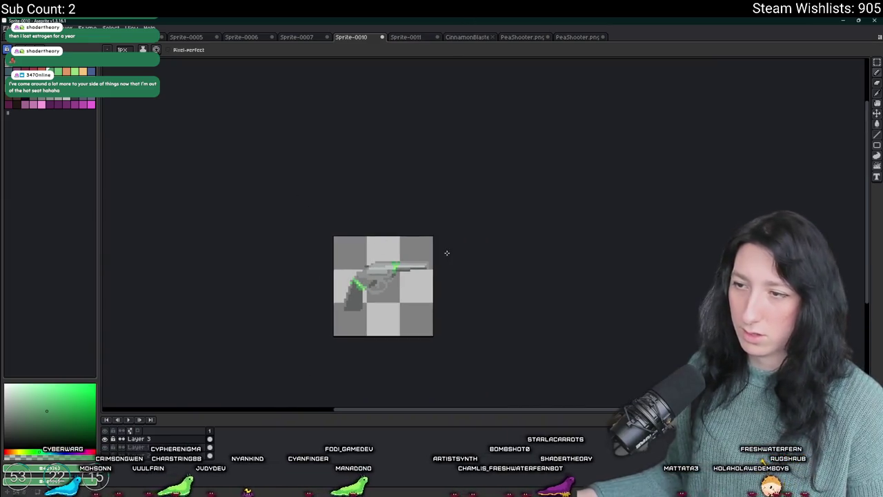
scroll(362, 313, "up", 1)
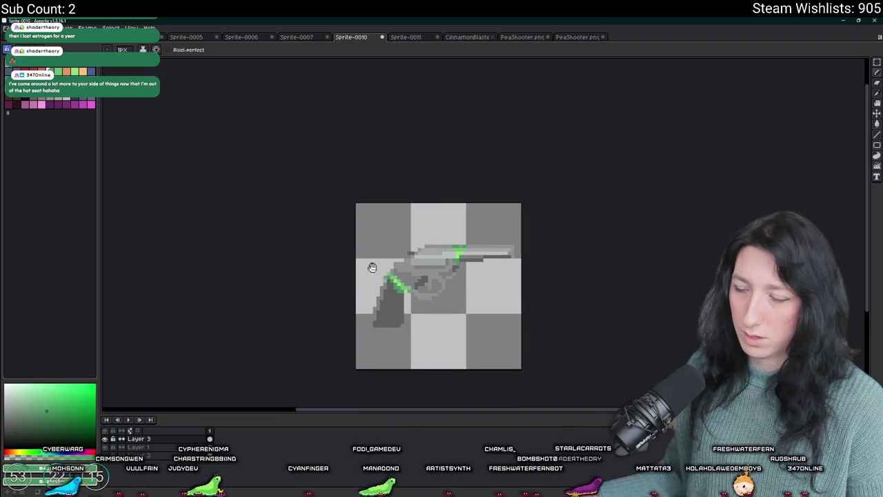
scroll(397, 277, "down", 4)
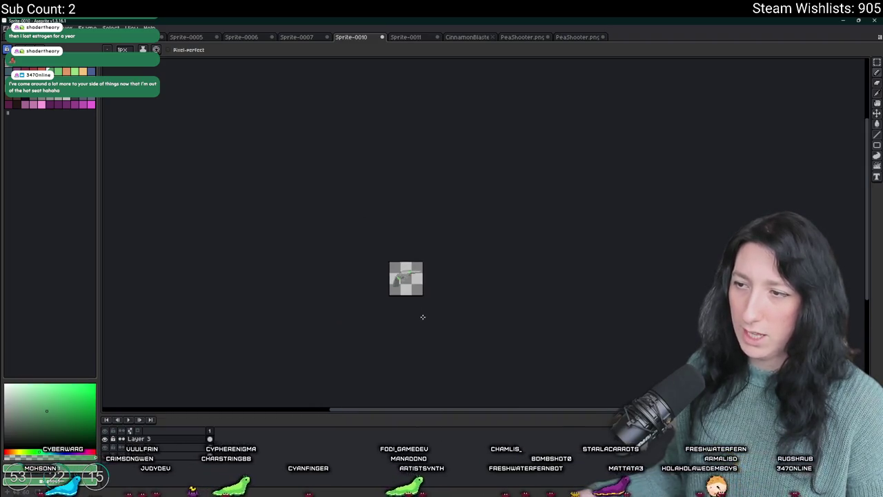
scroll(413, 304, "up", 3)
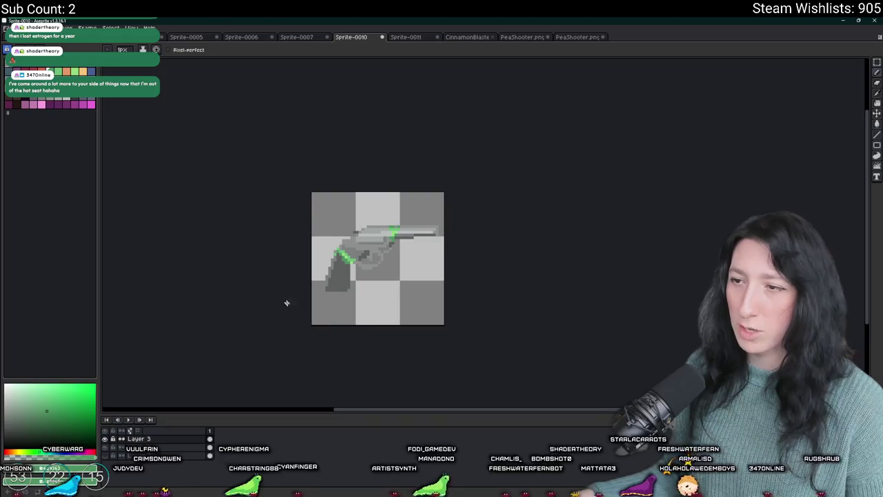
left_click_drag(340, 269, 447, 310)
scroll(493, 318, "up", 2)
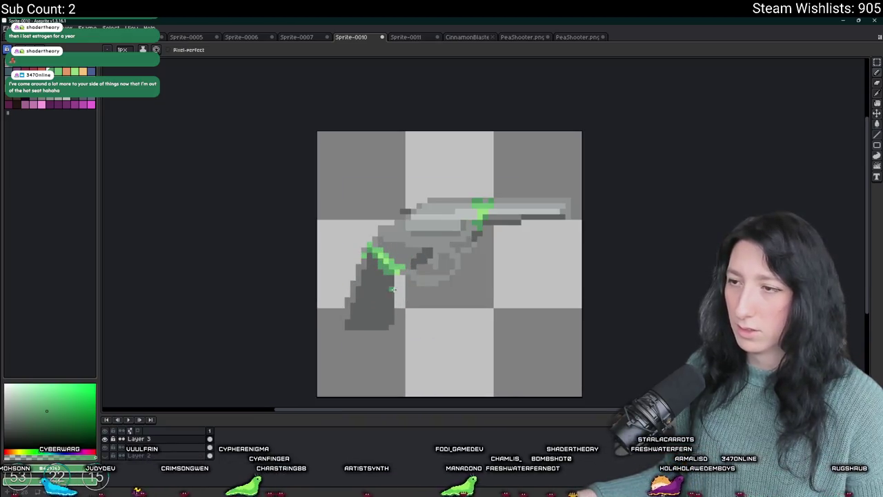
Eyedrop a green and paint a pixel on the grip's top outline.
key("i")
scroll(359, 274, "up", 3)
scroll(360, 274, "down", 1)
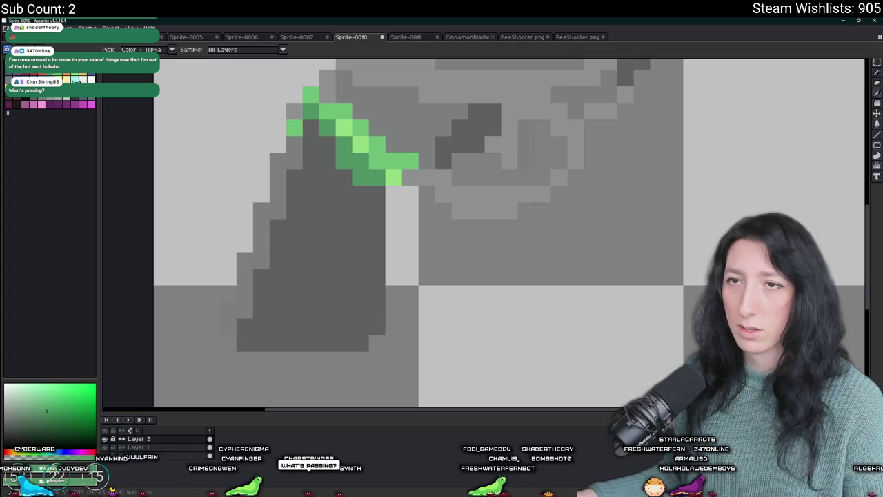
key("b")
left_click(376, 191)
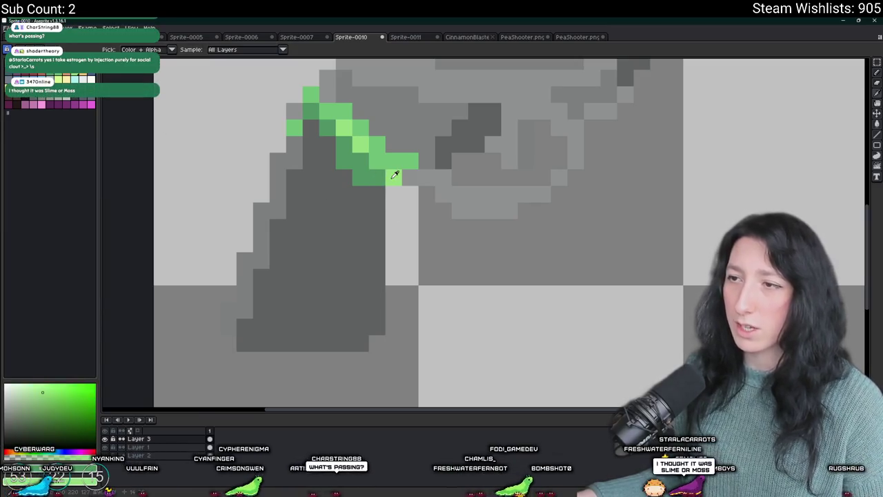
Outline the grip's right side, bottom and left edge in green.
left_click(382, 327, "shift")
left_click(244, 342, "shift")
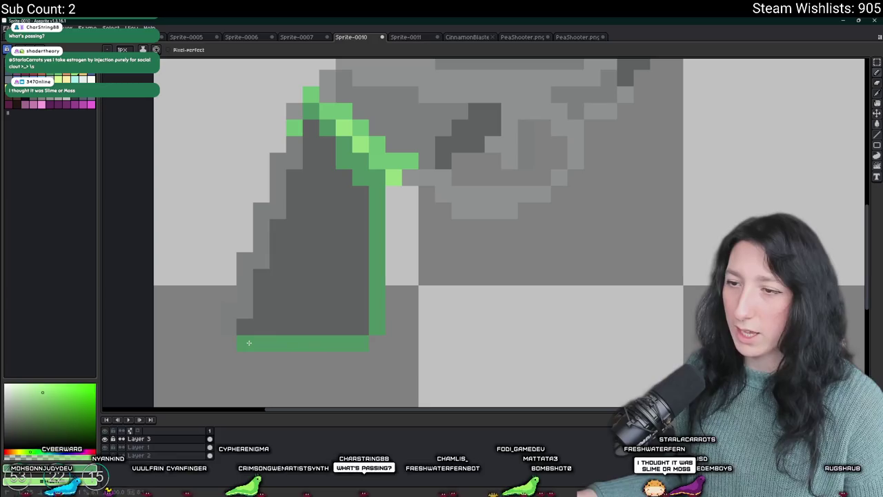
scroll(349, 329, "down", 5)
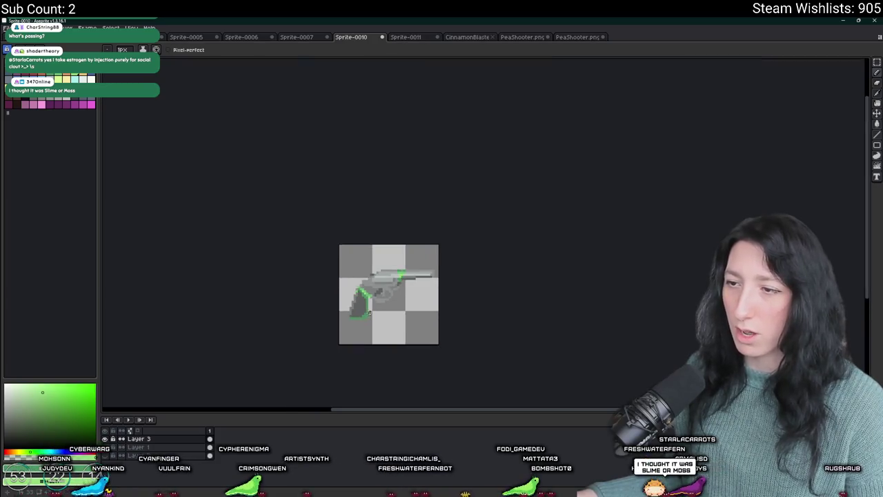
scroll(364, 290, "up", 5)
key("alt")
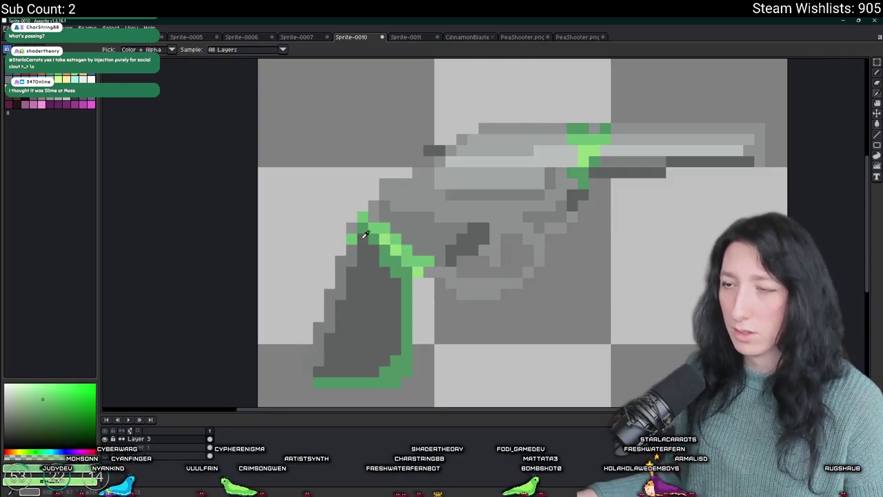
left_click(352, 251)
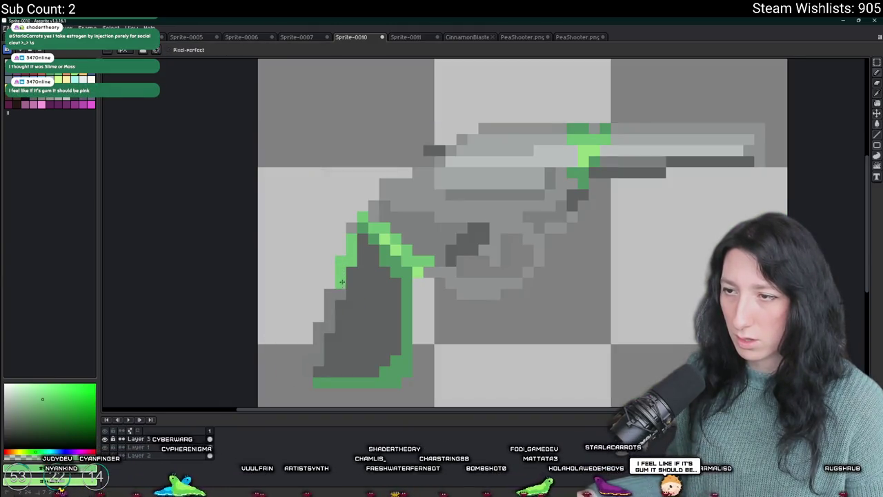
left_click_drag(342, 290, 318, 376)
Fill the grip's grey interior with solid green.
key("g")
left_click(352, 347)
key("b")
scroll(351, 347, "down", 2)
scroll(358, 347, "up", 1)
scroll(379, 346, "down", 4)
scroll(386, 331, "up", 5)
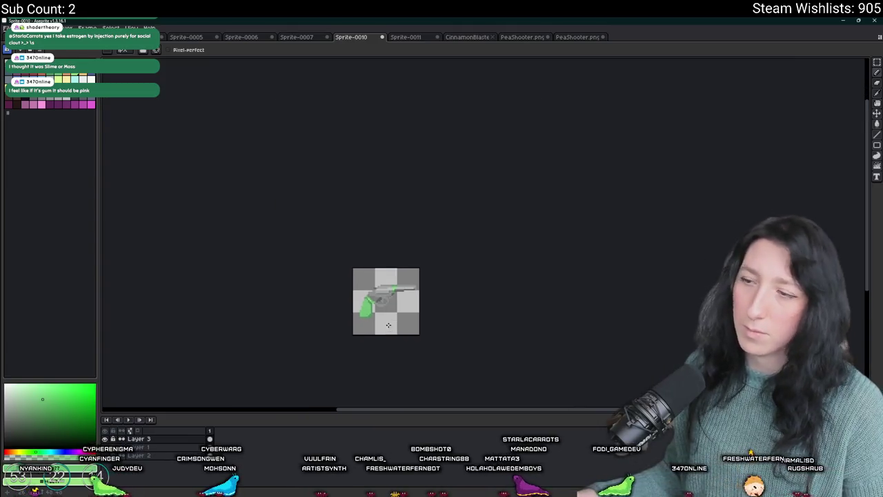
Add light-green highlight pixels down the grip's left edge and inside it.
key("i")
left_click(288, 168)
scroll(288, 168, "down", 3)
key("b")
mouse_move(322, 129)
left_mouse_down()
mouse_move(322, 173)
mouse_move(305, 188)
left_mouse_up()
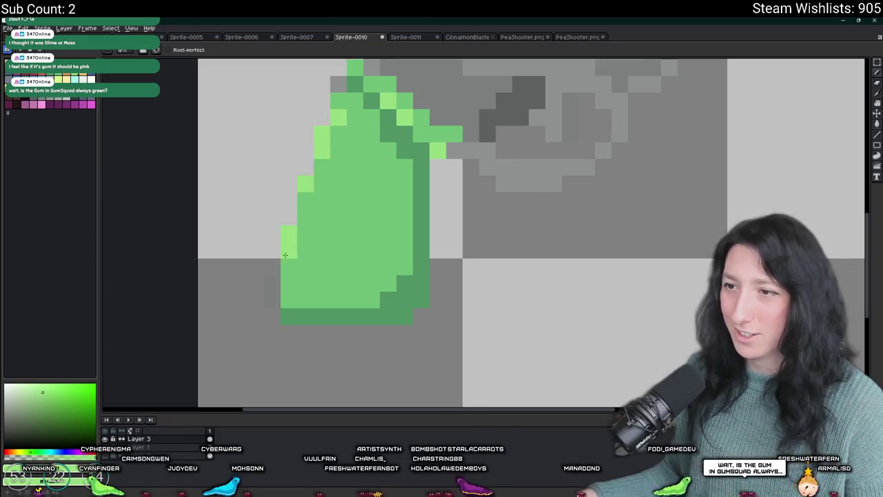
left_click(364, 198)
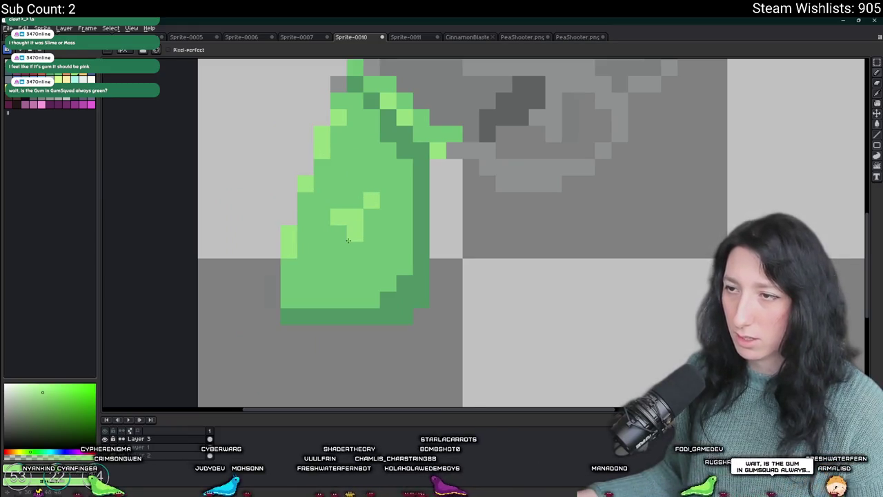
scroll(348, 239, "down", 5)
scroll(340, 249, "up", 3)
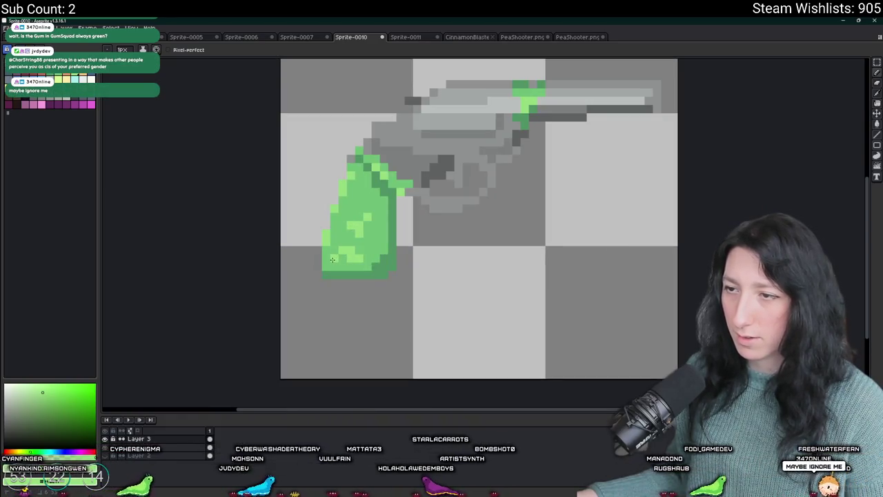
scroll(345, 260, "down", 3)
scroll(346, 256, "up", 1)
scroll(348, 257, "down", 2)
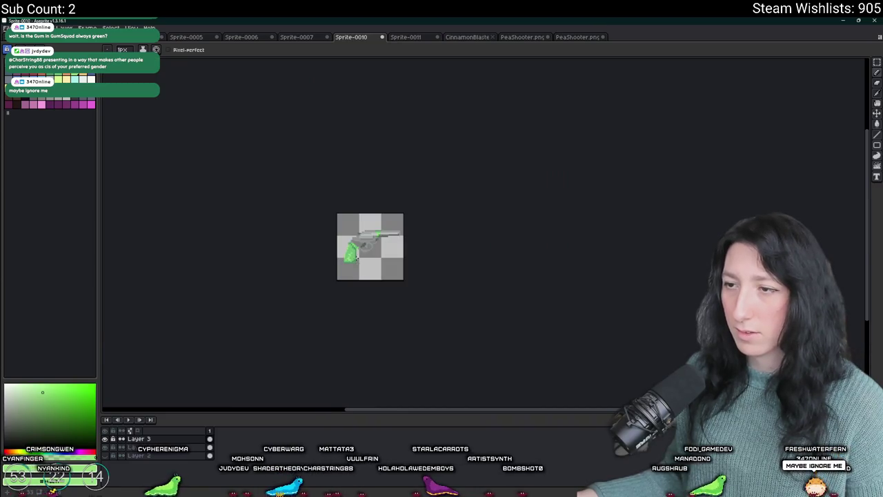
scroll(356, 258, "up", 3)
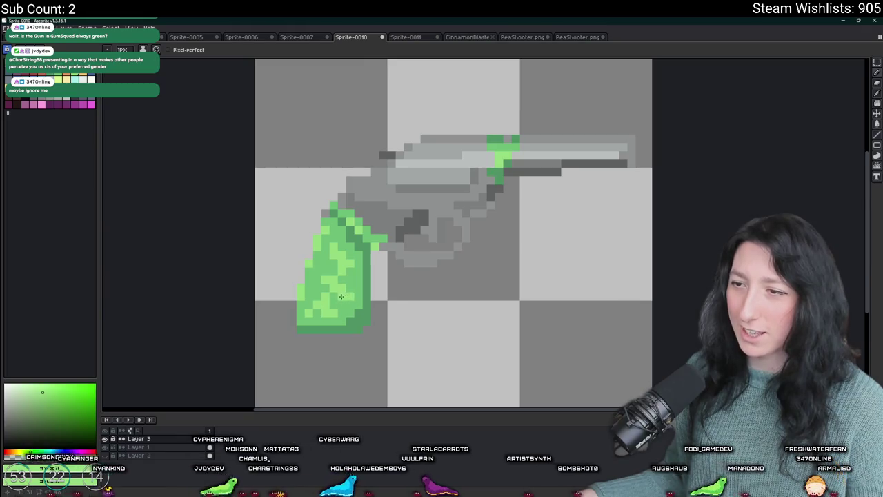
scroll(341, 296, "down", 3)
scroll(352, 302, "up", 2)
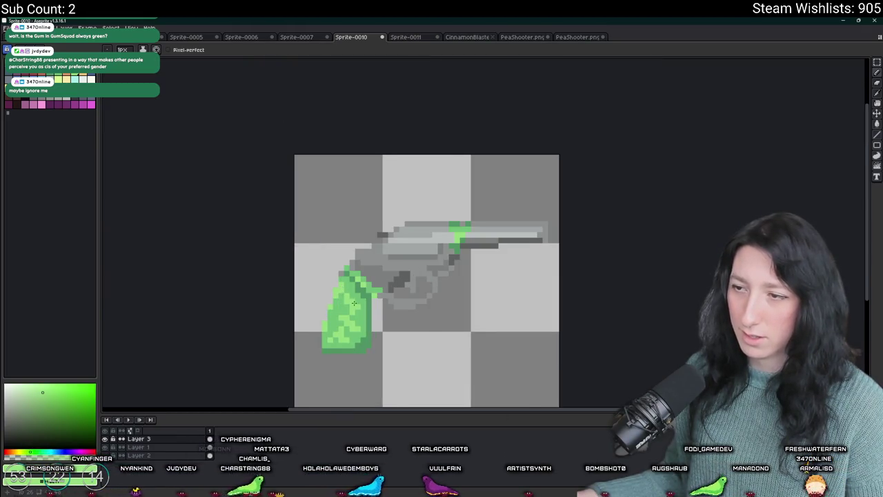
scroll(354, 304, "up", 1)
scroll(366, 324, "down", 3)
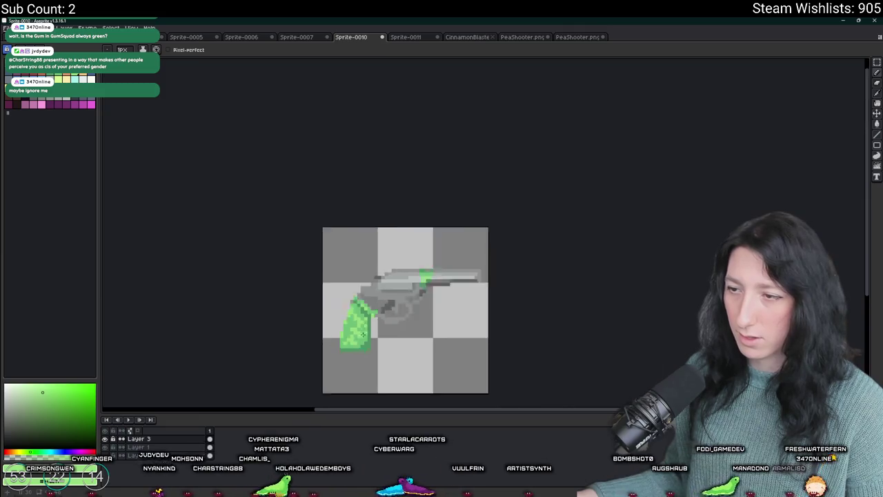
scroll(378, 308, "up", 3)
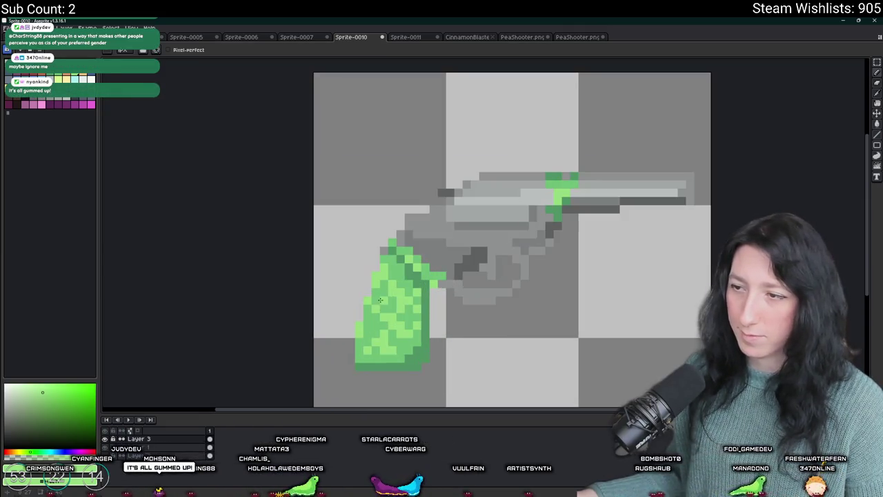
scroll(374, 329, "down", 3)
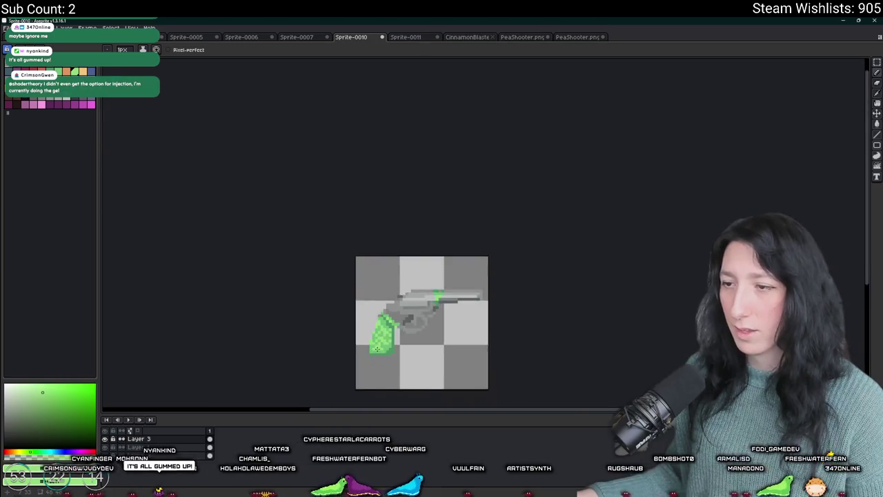
left_click_drag(407, 343, 410, 329)
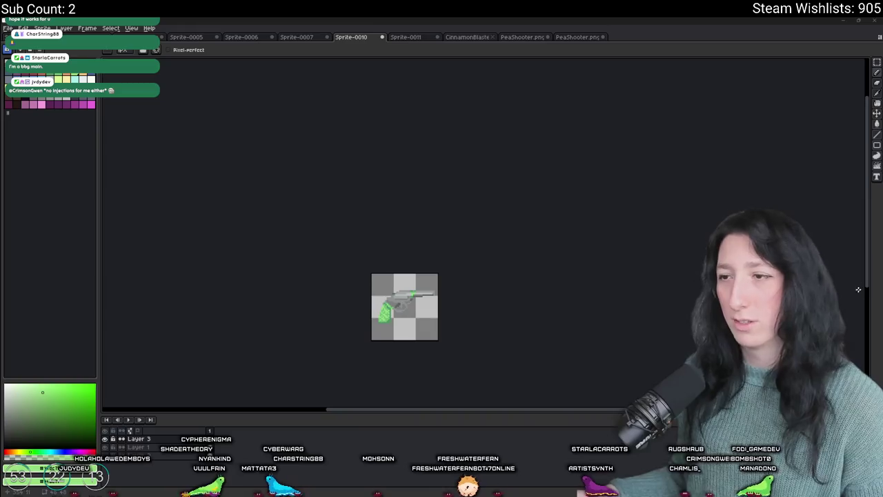
scroll(430, 303, "up", 4)
scroll(394, 229, "down", 6)
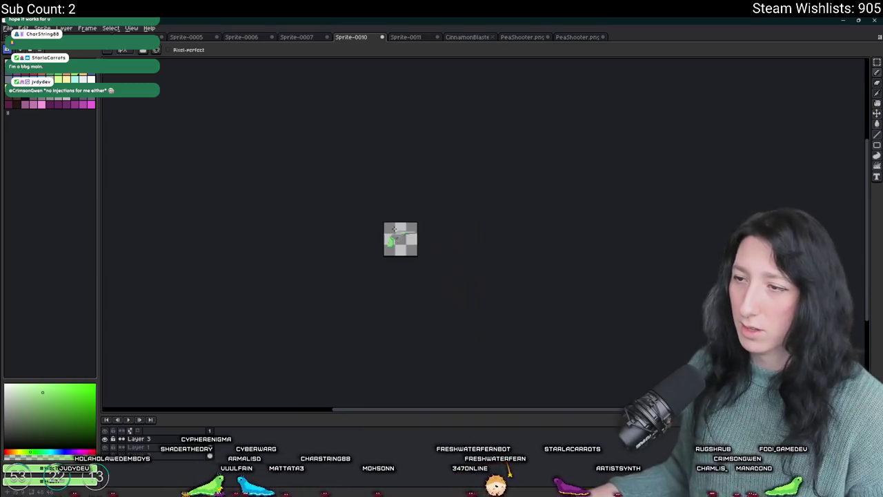
scroll(376, 218, "up", 4)
key("i")
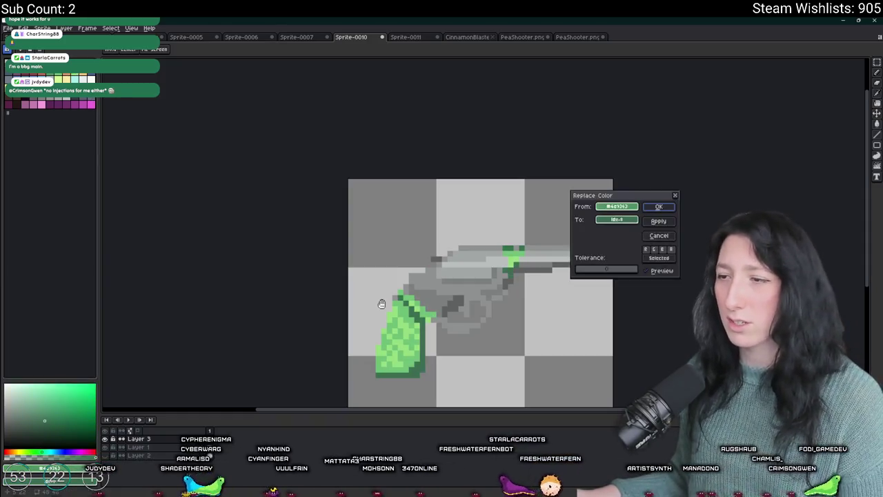
scroll(413, 324, "up", 3)
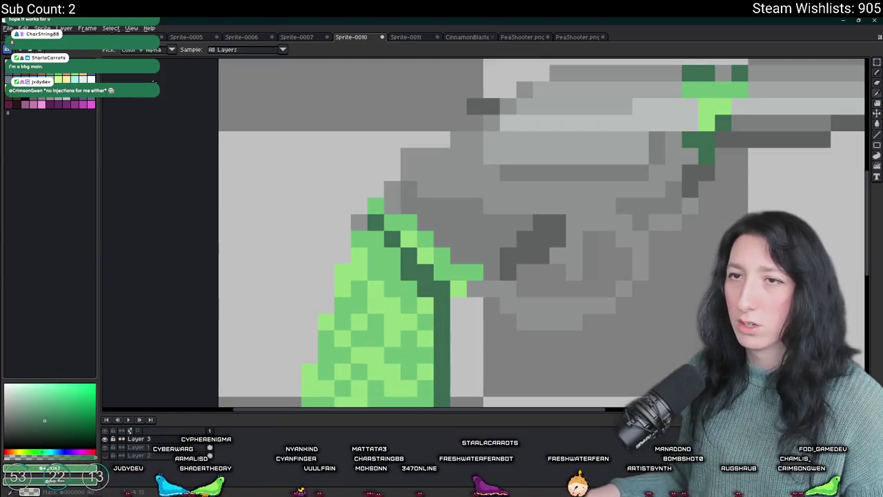
scroll(388, 285, "down", 2)
key("m")
left_click_drag(353, 195, 473, 331)
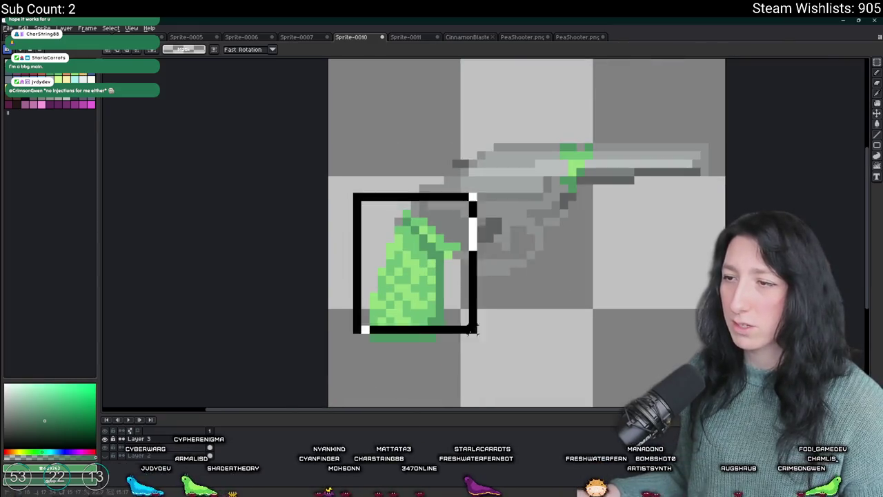
scroll(455, 317, "up", 2)
key("i")
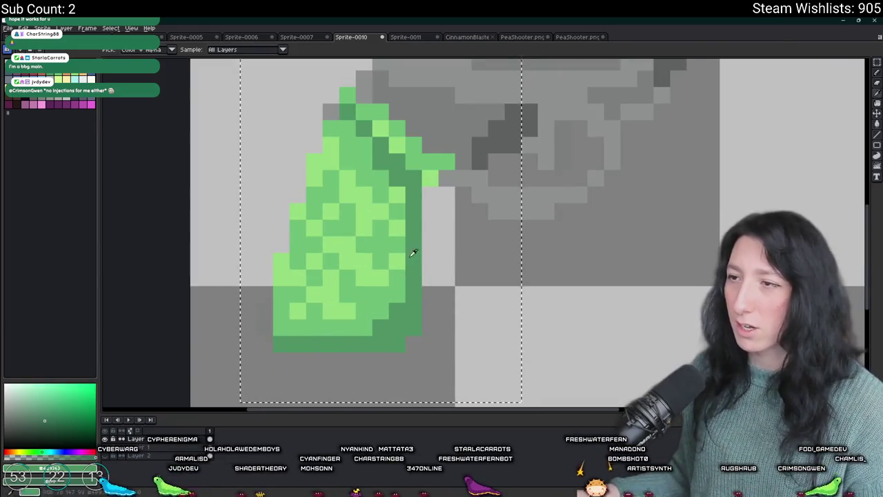
left_click(413, 253)
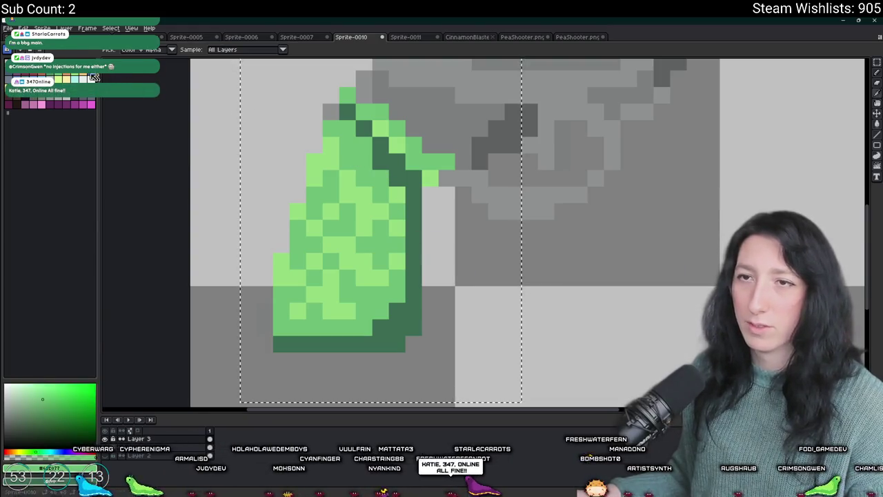
left_click(422, 235)
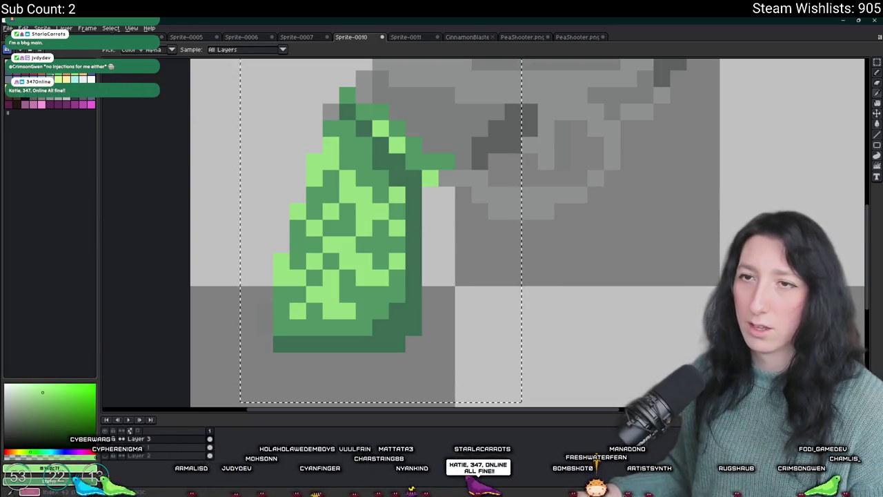
scroll(501, 262, "down", 3)
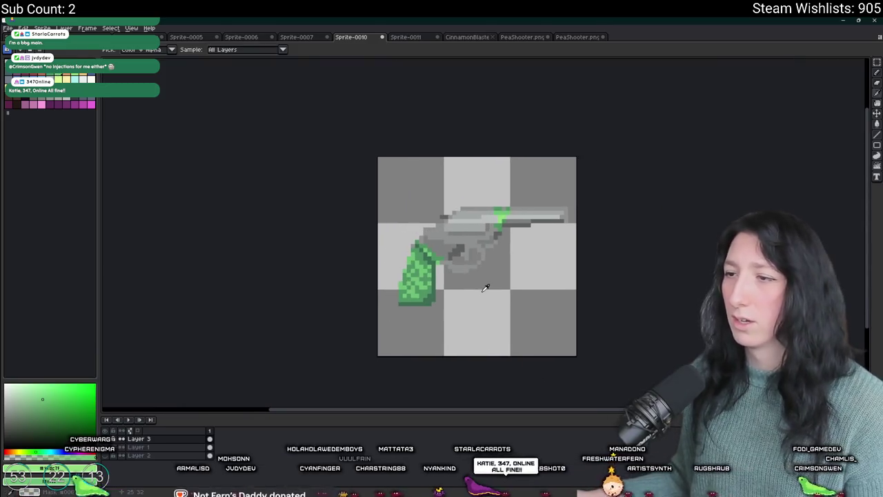
scroll(486, 287, "down", 2)
scroll(479, 200, "up", 5)
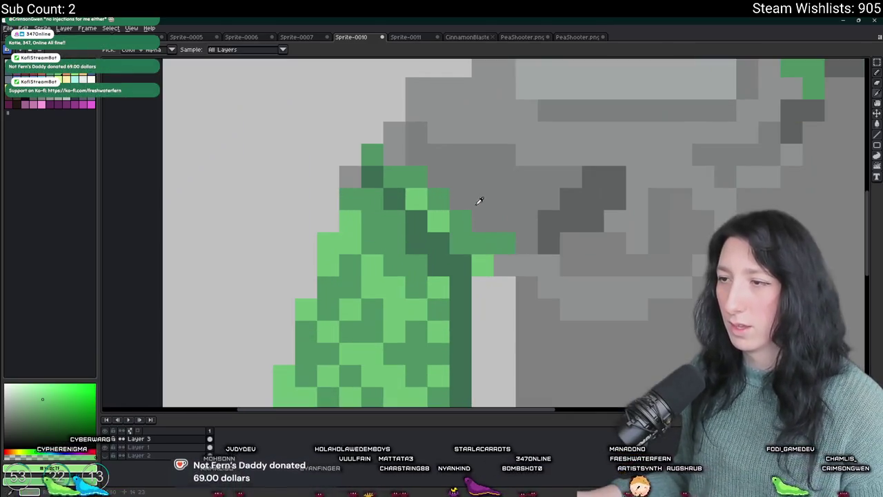
left_click(480, 200, "alt")
left_click_drag(497, 243, 409, 174)
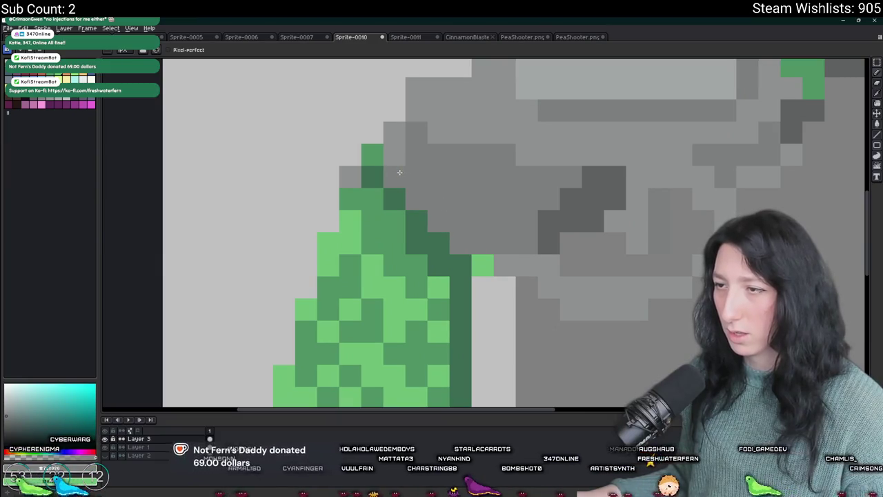
scroll(399, 172, "down", 3)
scroll(398, 178, "up", 1)
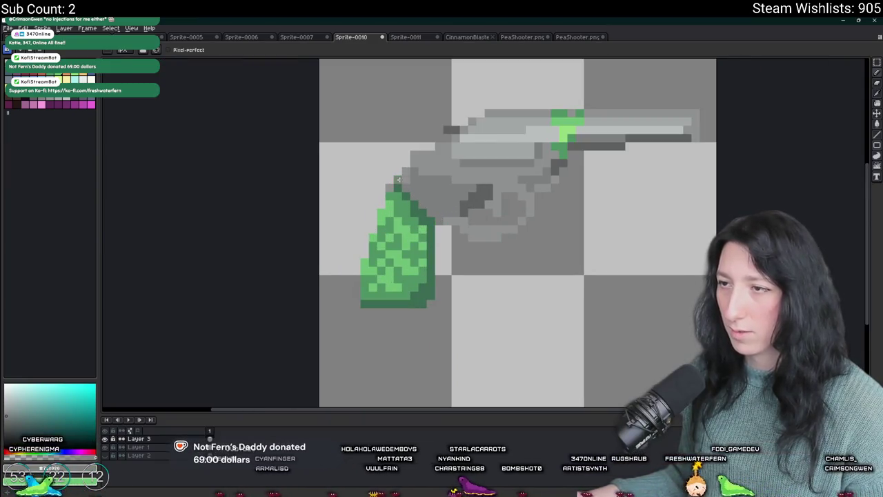
scroll(445, 218, "down", 1)
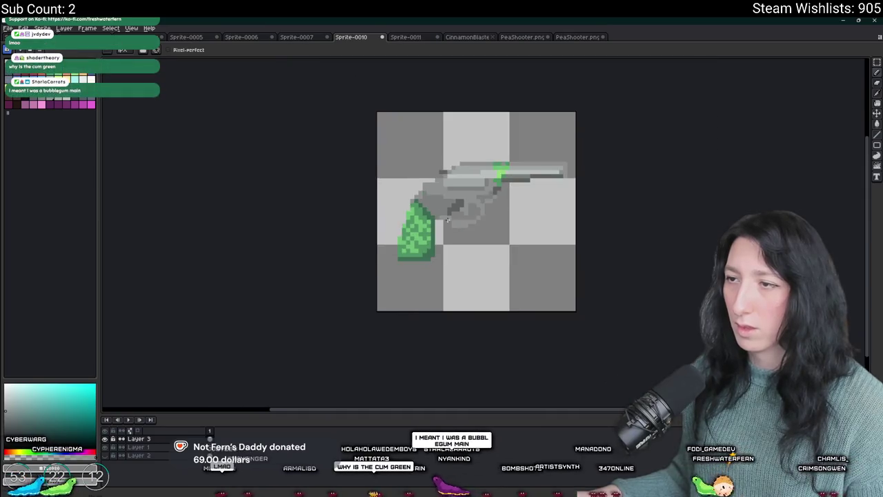
scroll(441, 236, "up", 1)
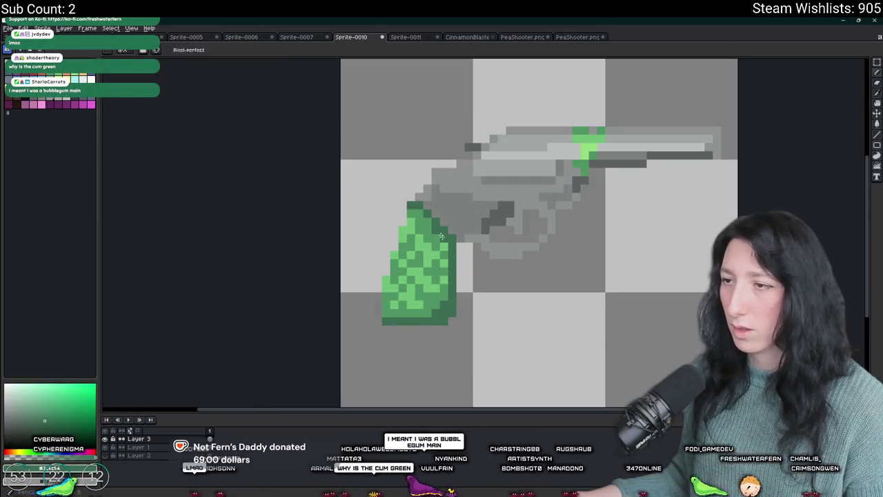
scroll(442, 237, "down", 2)
scroll(475, 283, "down", 2)
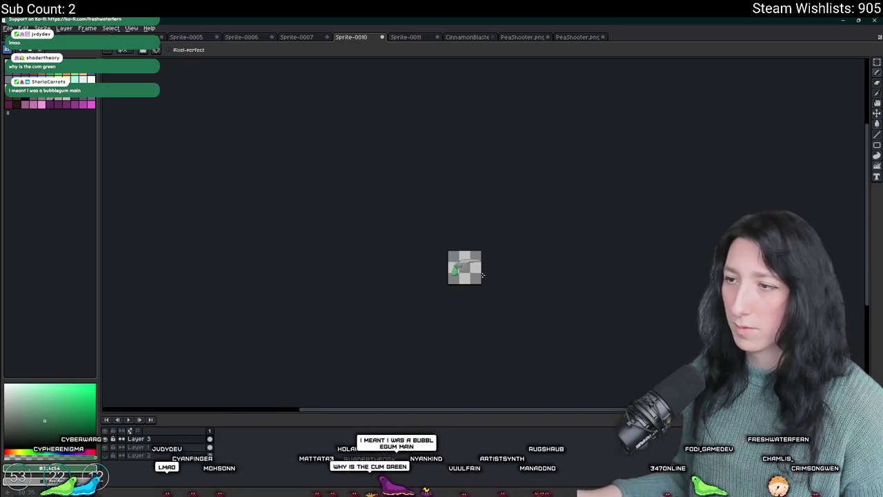
scroll(479, 286, "up", 1)
left_click_drag(469, 281, 468, 285)
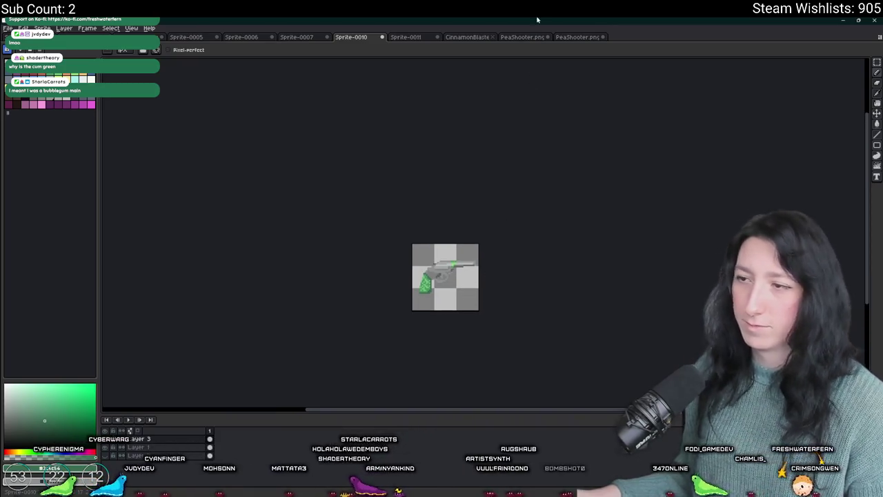
Export the finished grey revolver sprite from Aseprite as Makeshift_Pistol.png.
key("ctrl+alt+shift+s")
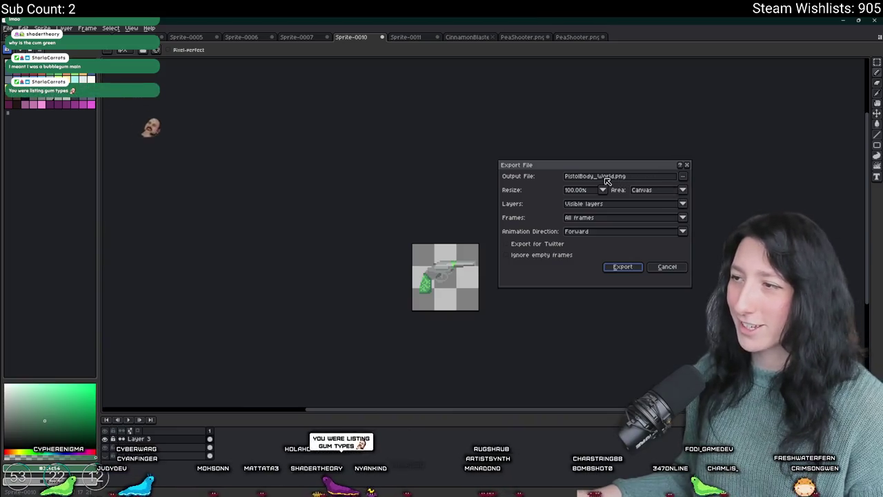
double_click(604, 178)
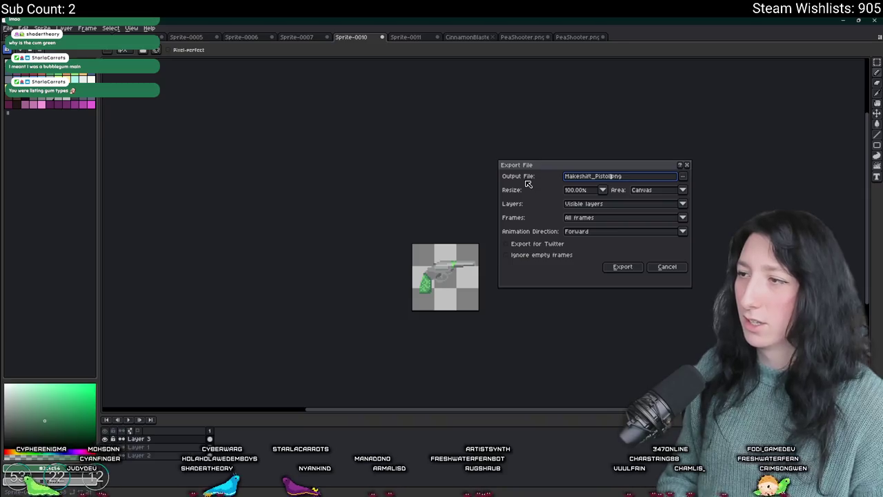
key("Return")
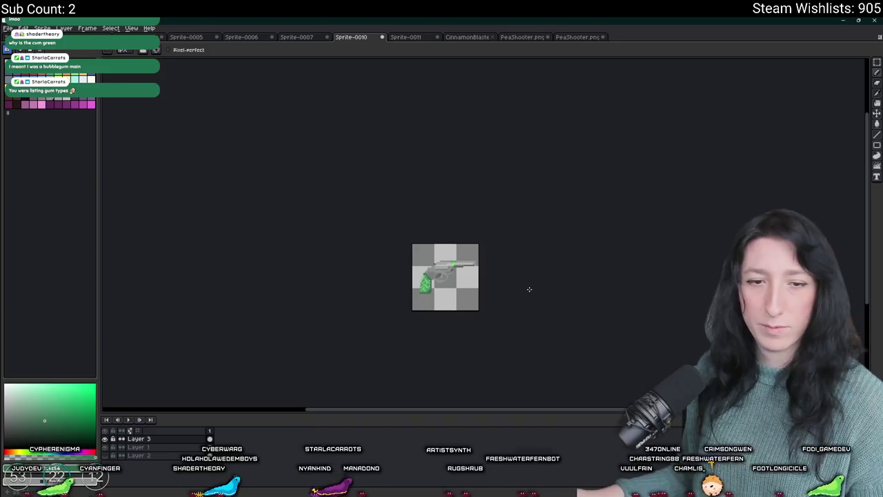
left_click_drag(565, 282, 552, 281)
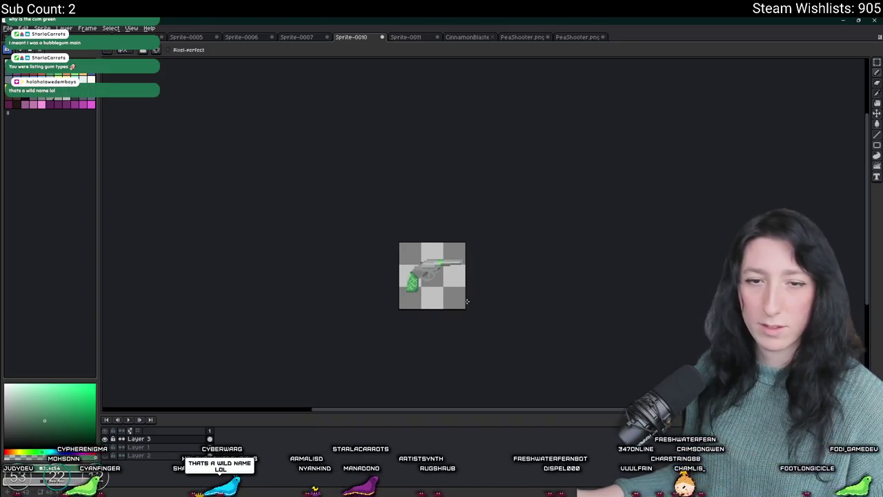
scroll(461, 301, "up", 3)
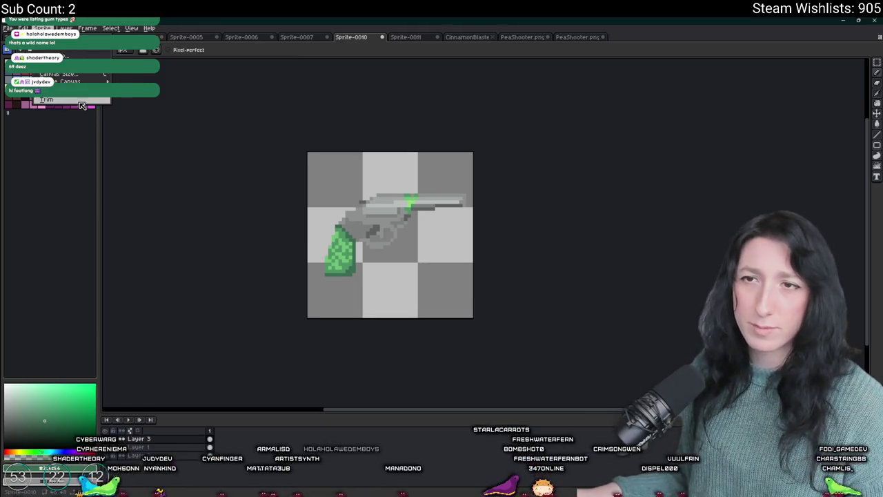
Trim the revolver sprite to the gun's bounds and shrink it to 50% size.
left_click(46, 99)
left_click(49, 66)
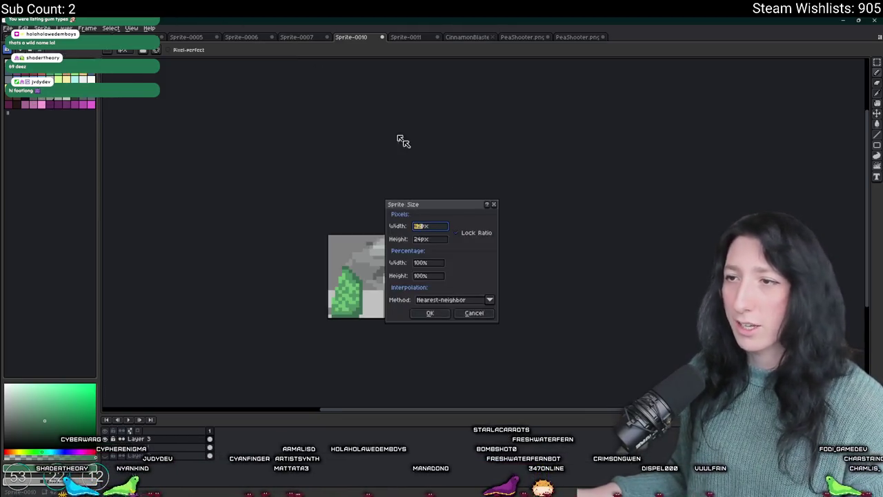
left_click(440, 263)
type("4")
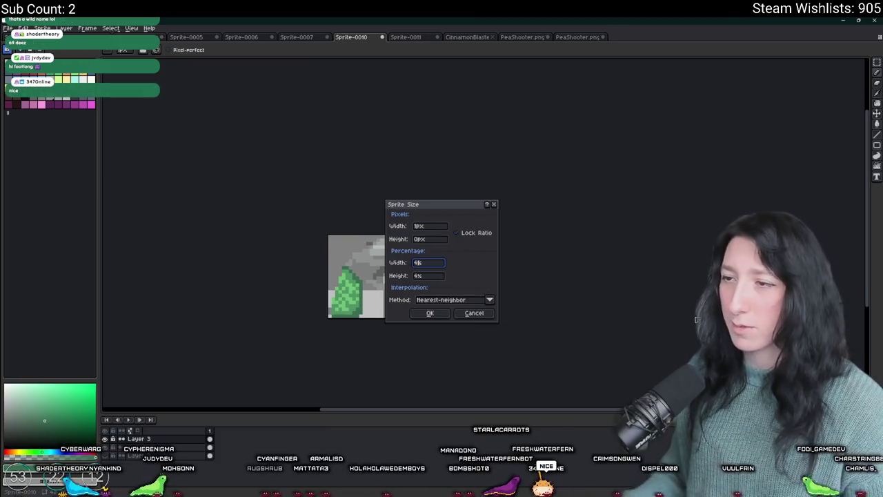
key("Return")
scroll(414, 311, "up", 2)
scroll(386, 307, "down", 2)
scroll(359, 304, "up", 1)
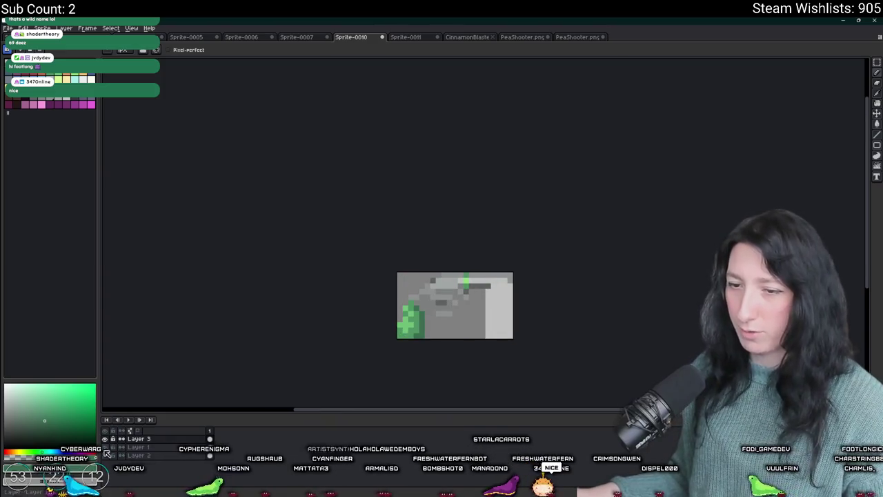
scroll(430, 338, "down", 3)
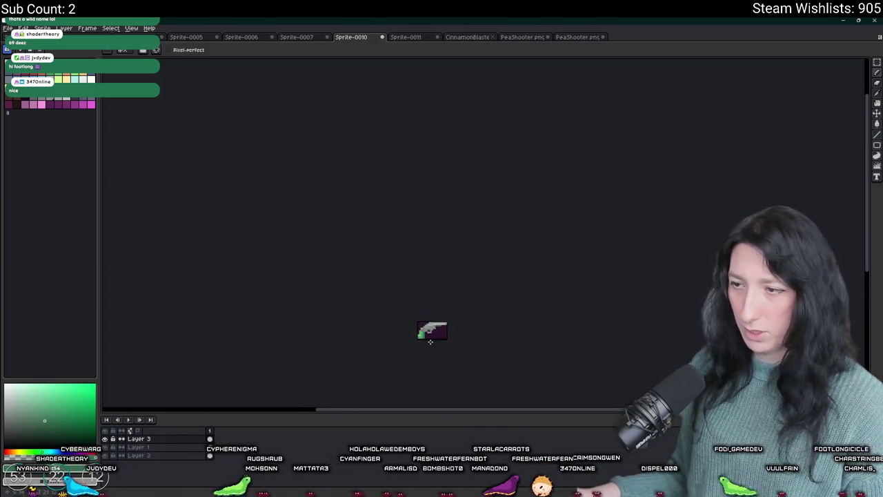
scroll(430, 342, "up", 1)
Export the smaller copy under a new _World file name, then undo the trim and resize.
key("ctrl+alt+shift+s")
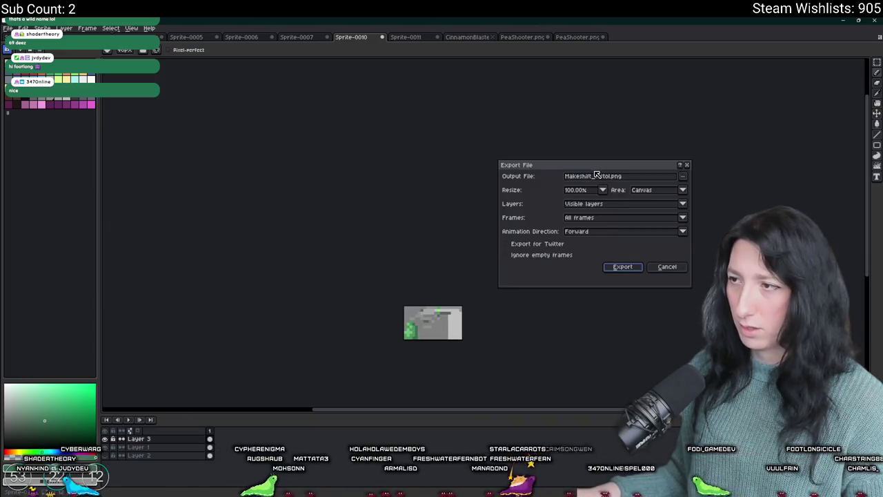
left_click(616, 176)
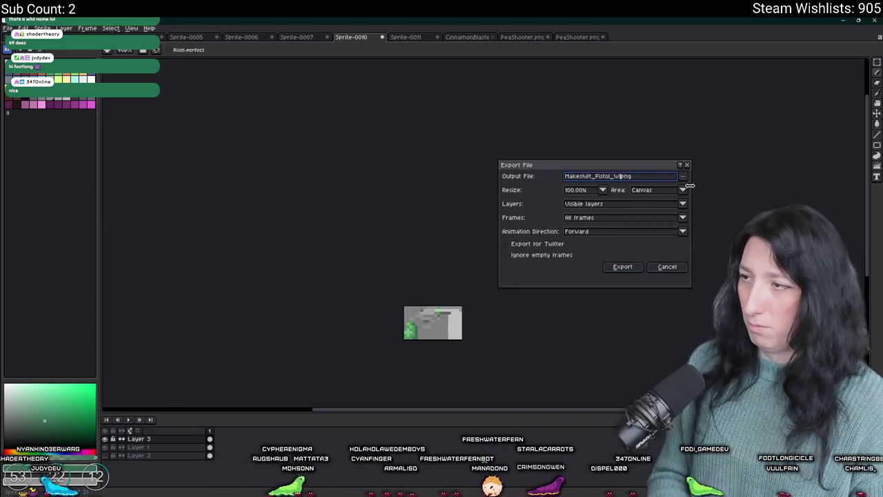
key("Return")
scroll(448, 322, "up", 1)
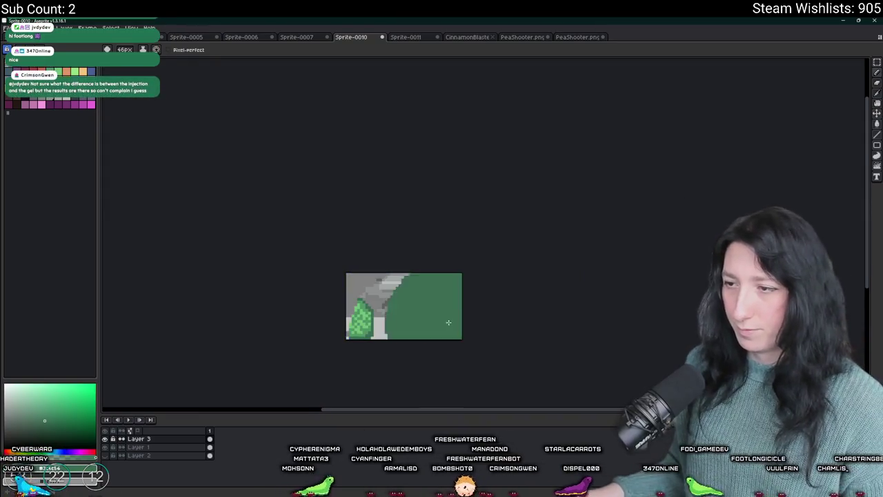
key("ctrl+z")
key("alt+Tab")
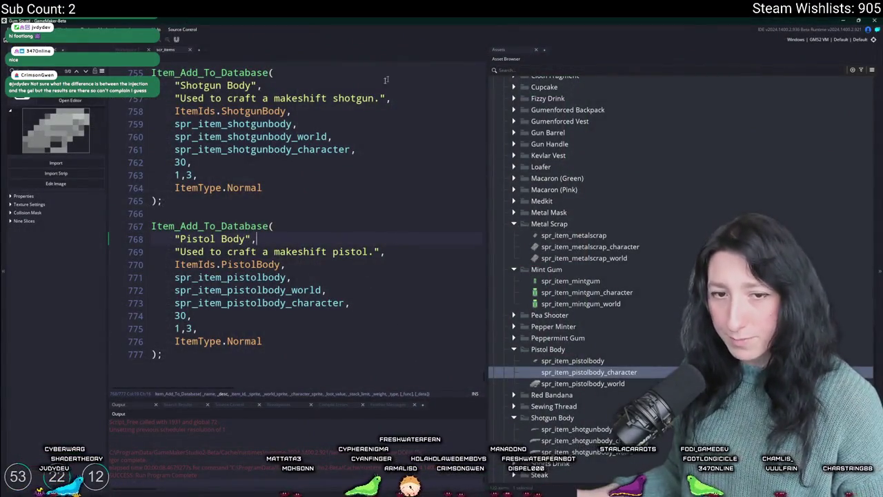
Bring the Pistol Body sprite folder into view in the Asset Browser and collapse Metal Scrap.
scroll(682, 281, "down", 3)
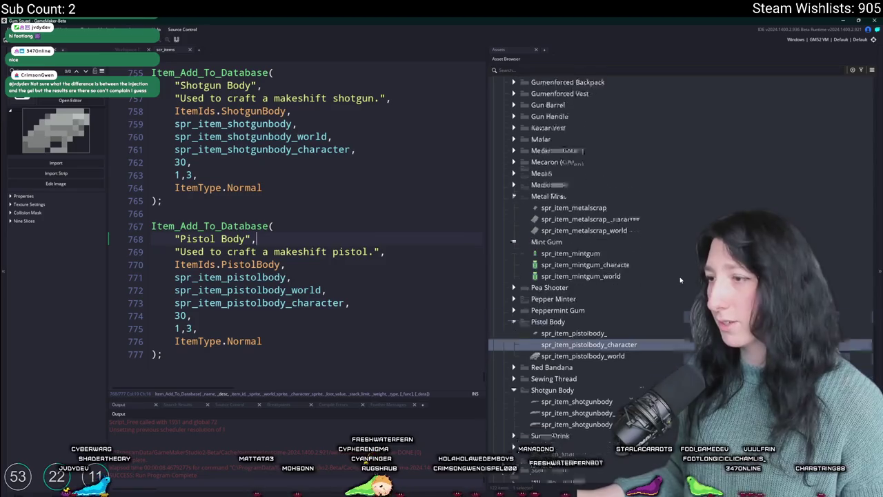
scroll(674, 271, "up", 1)
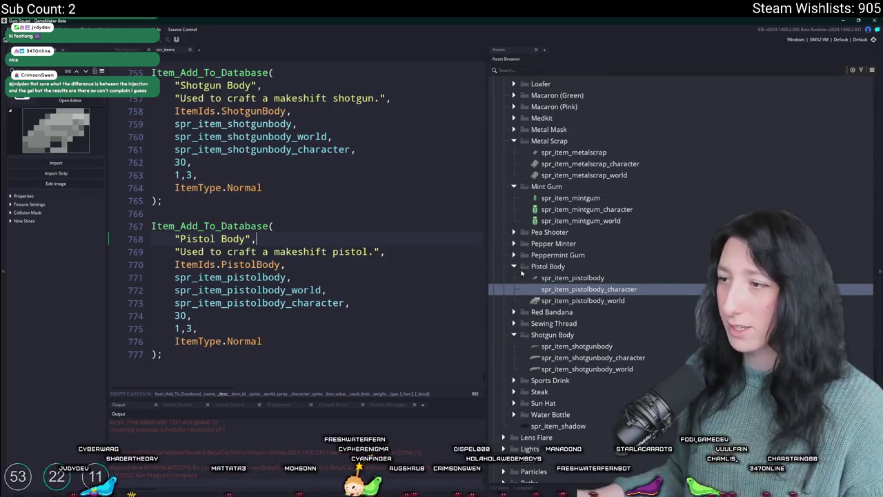
left_click(545, 267)
left_click(513, 186)
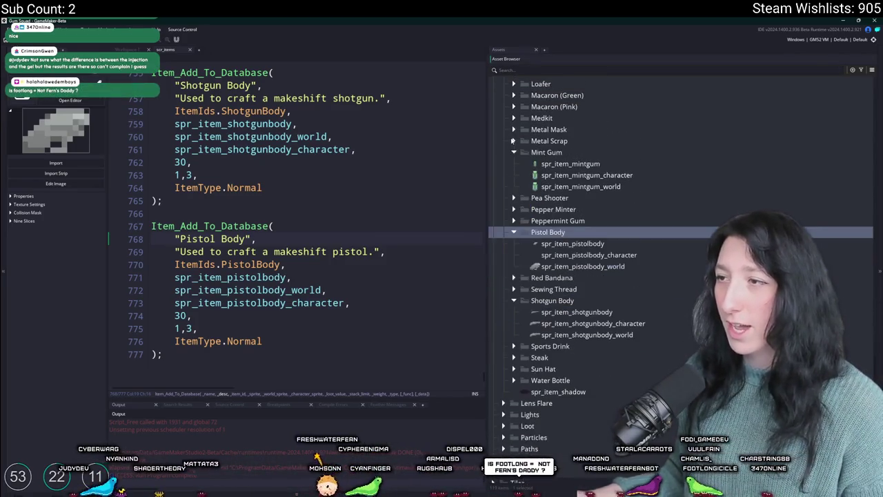
Create a new group named 'Makeshift Pistol' inside the Items sprite folder.
left_click(513, 141)
scroll(538, 197, "up", 9)
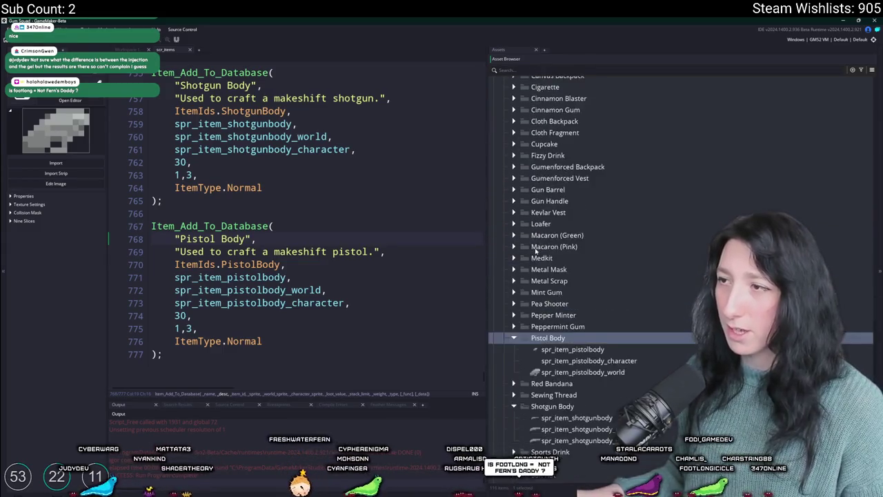
left_click(546, 225)
right_click(546, 225)
left_click(586, 286)
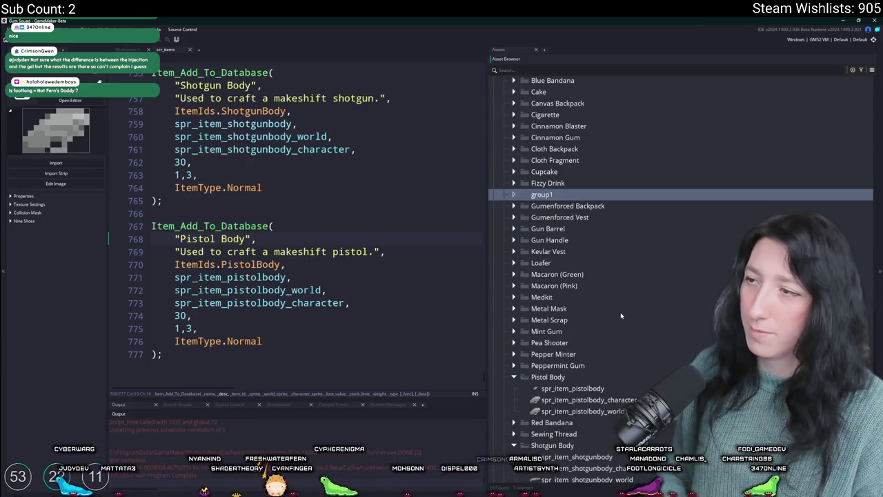
type("Make")
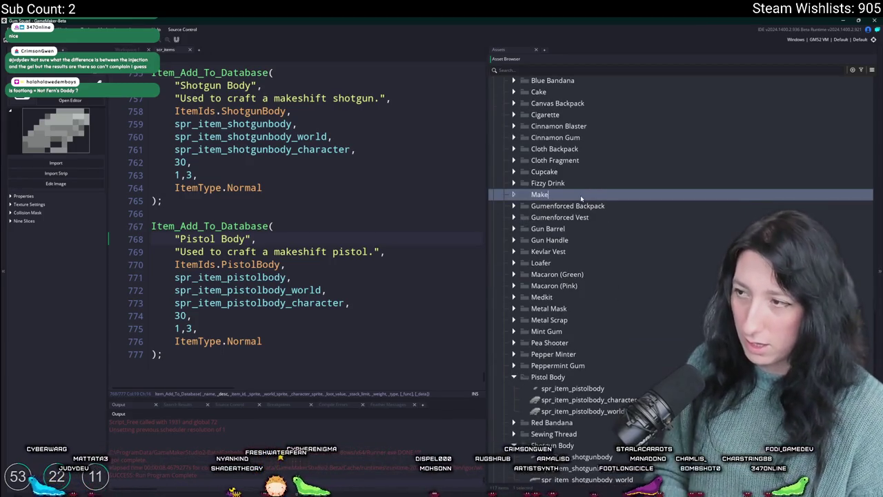
type("shift Pistol")
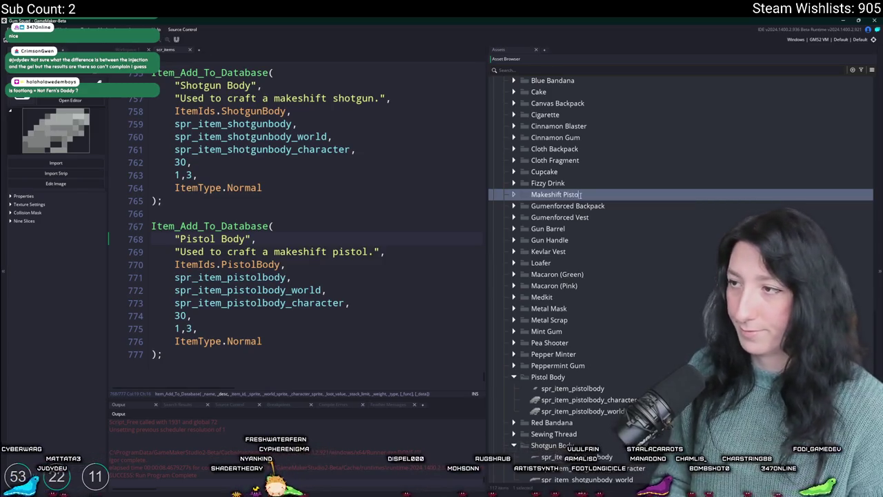
key("Return")
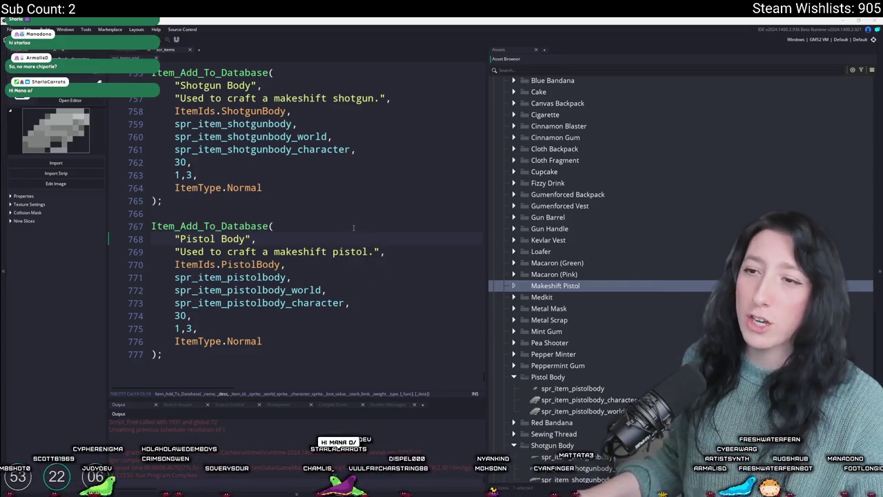
Duplicate spr_item_pistolbody and move the copy into the Makeshift Pistol folder.
scroll(367, 249, "up", 4)
scroll(327, 337, "down", 5)
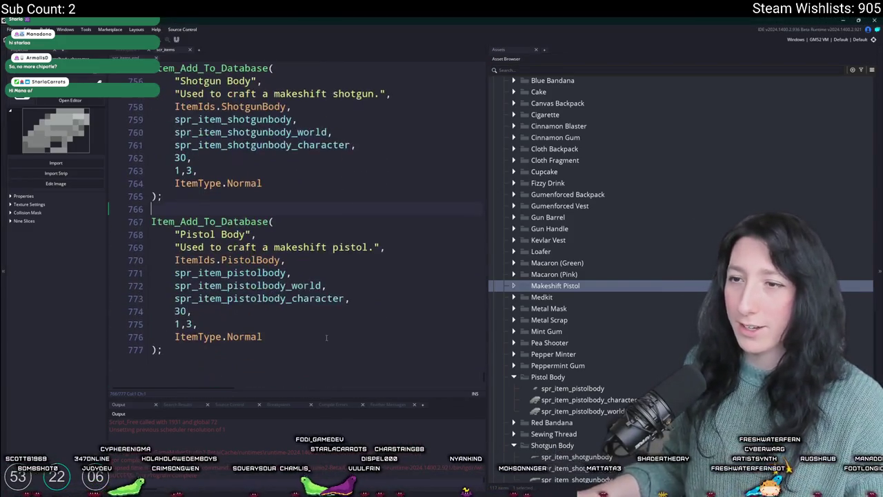
left_click_drag(275, 359, 241, 211)
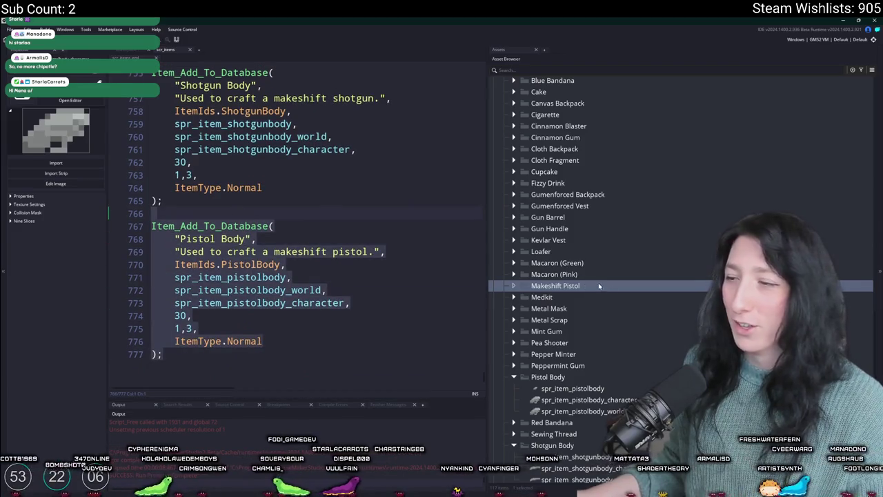
left_click(547, 388)
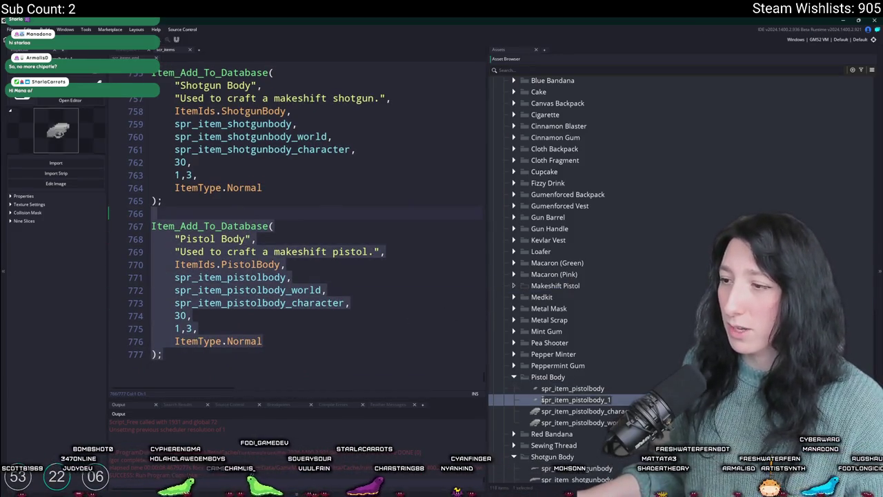
key("ctrl+d")
left_click_drag(561, 278, 556, 285)
Rename the copy to spr_item_makeshift_pistol and open it in the sprite editor.
key("F2")
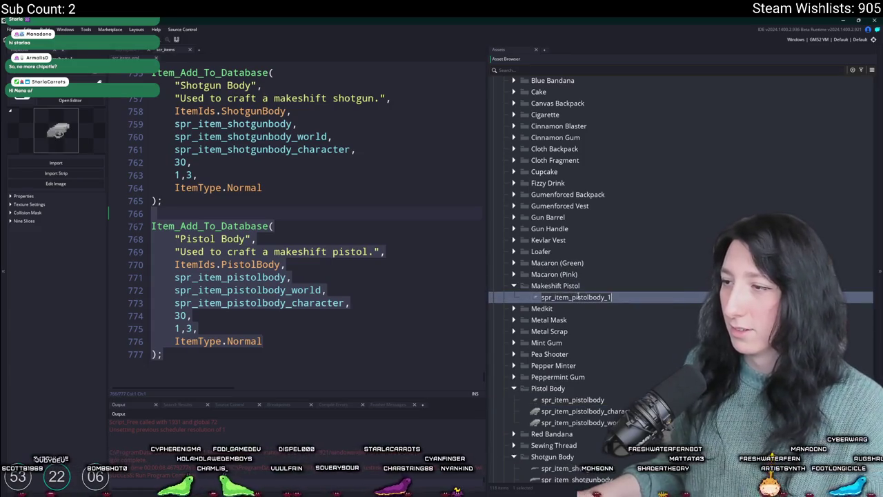
key("ctrl+BackSpace")
type("ma")
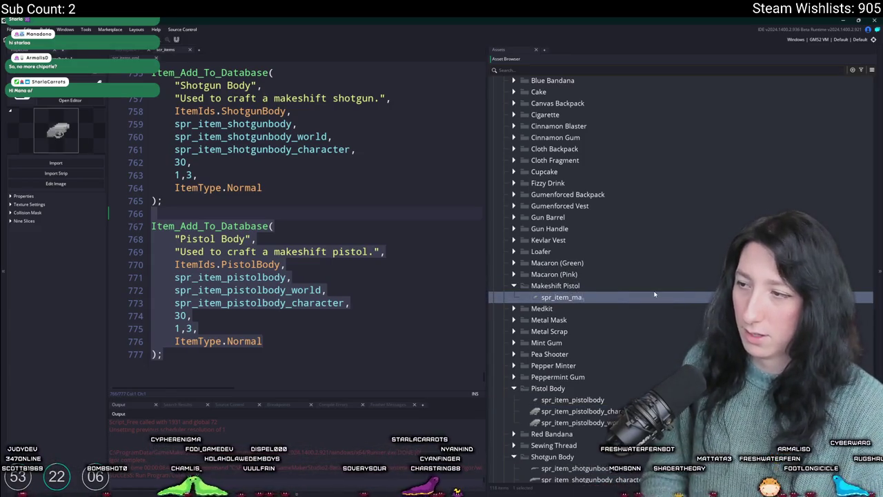
type("keshift_pistol")
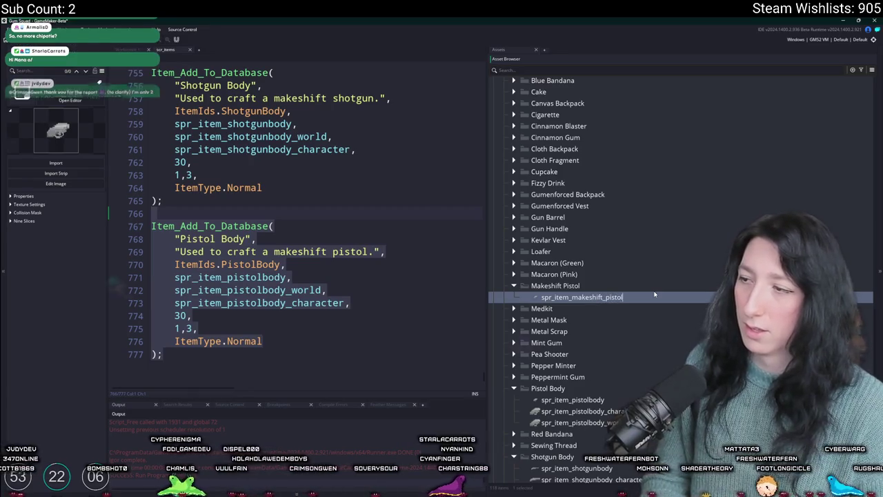
double_click(642, 297)
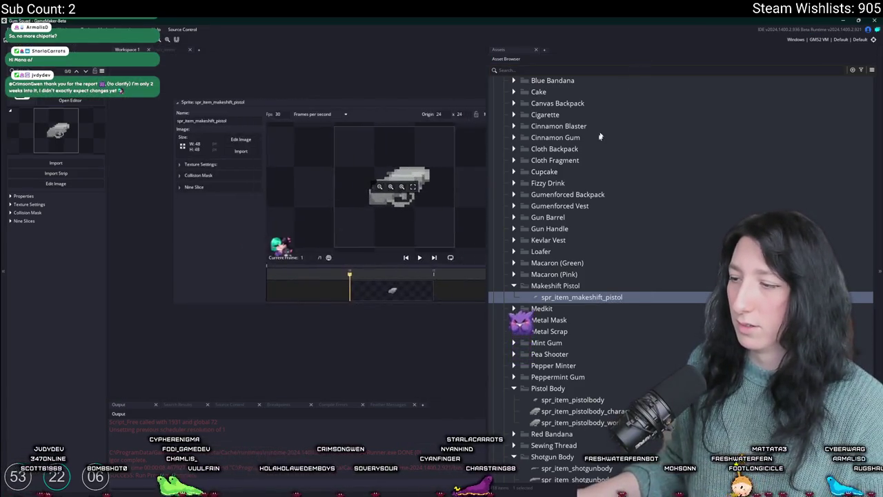
Import the Makeshift_Pistol_World.png image into spr_item_makeshift_pistol.
left_click(514, 229)
left_click(514, 229)
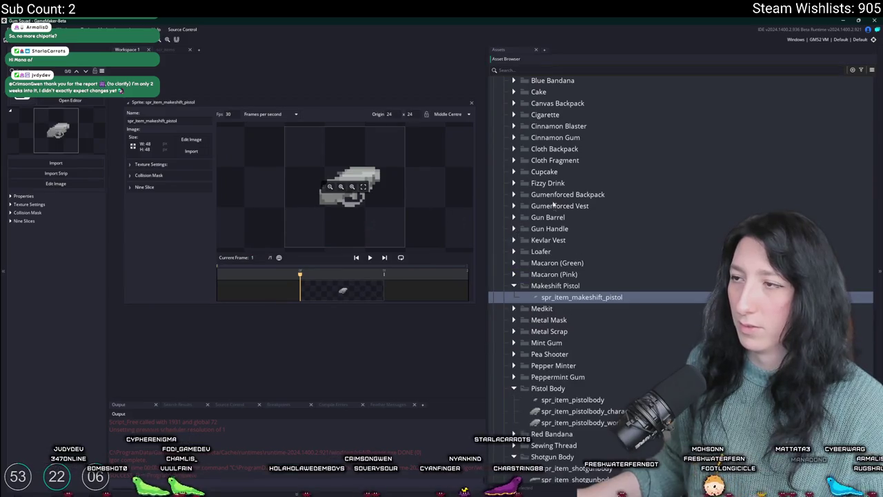
left_click(514, 172)
left_click(513, 172)
left_click(513, 149)
left_click(513, 149)
left_click(187, 150)
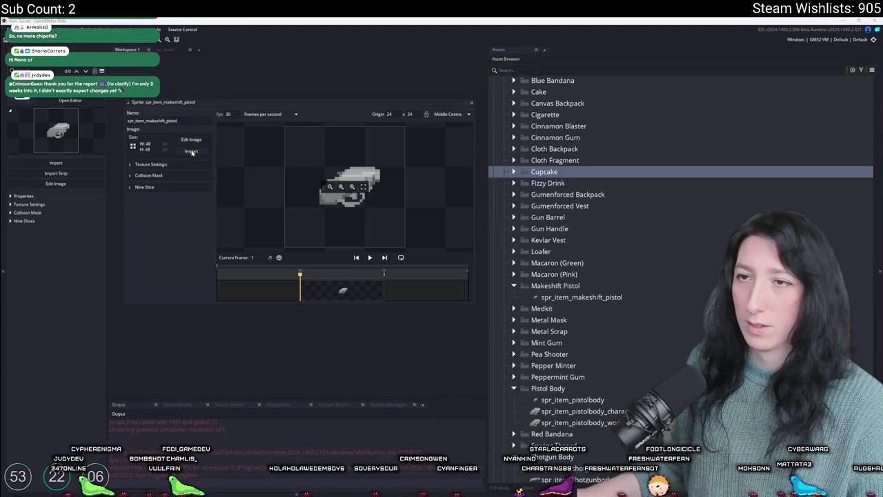
scroll(274, 138, "down", 3)
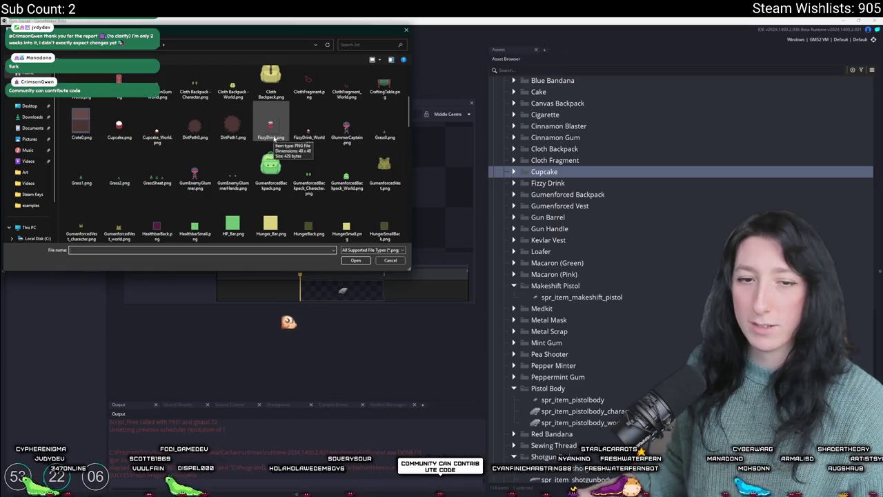
scroll(197, 217, "down", 15)
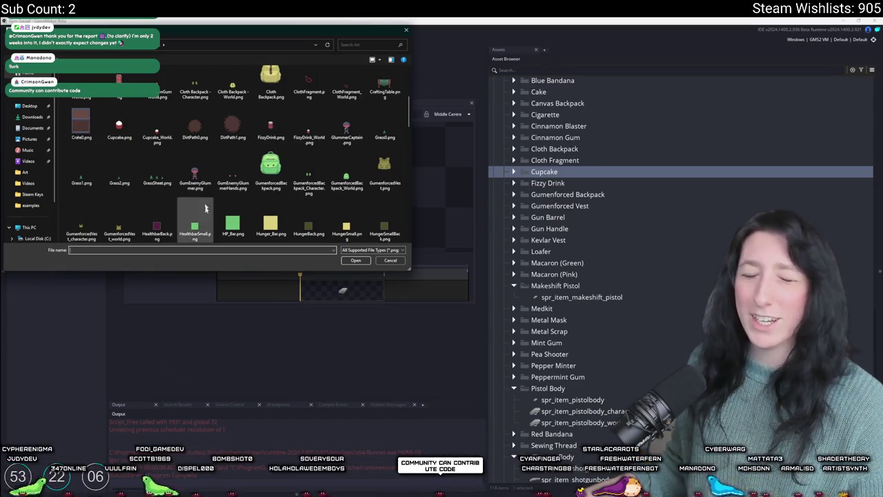
left_click(346, 166)
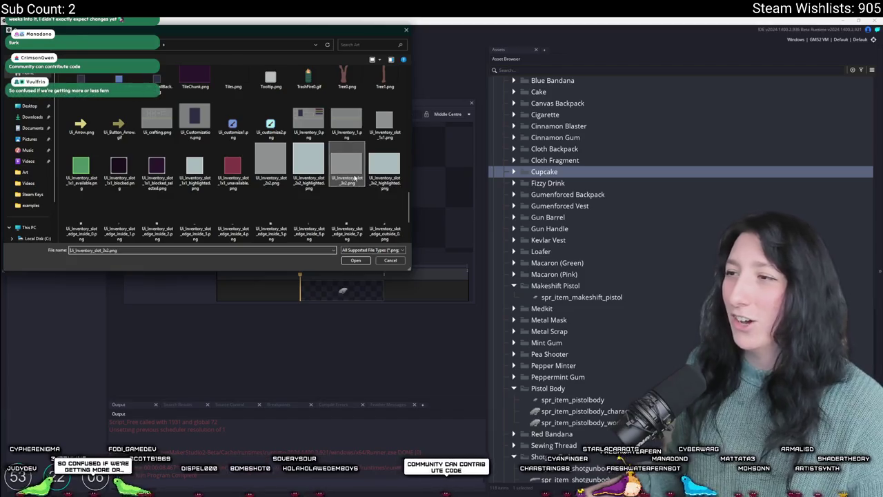
scroll(354, 178, "up", 15)
scroll(355, 178, "down", 5)
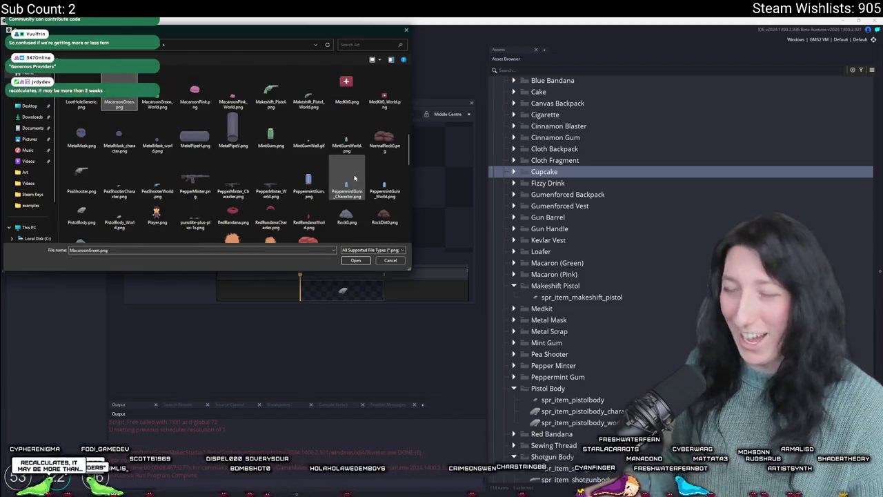
left_click(296, 89)
double_click(296, 89)
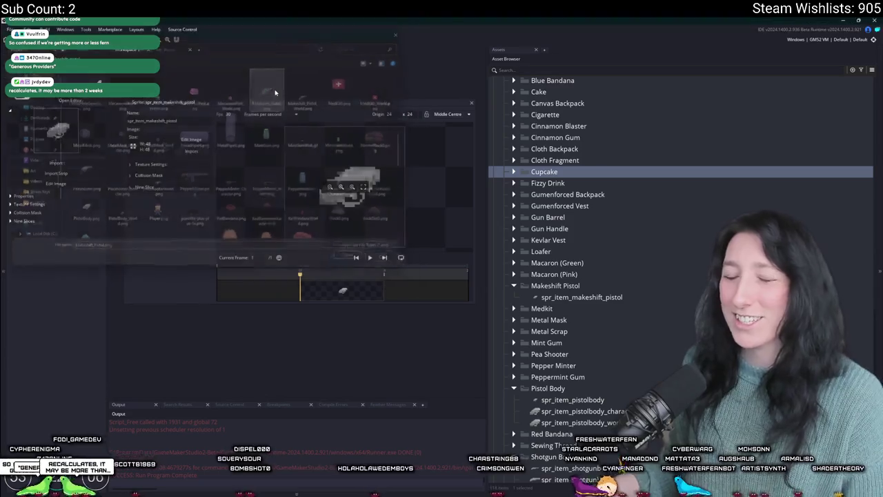
Close the sprite editor and duplicate spr_item_makeshift_pistol with Ctrl+D.
left_click_drag(437, 121, 358, 149)
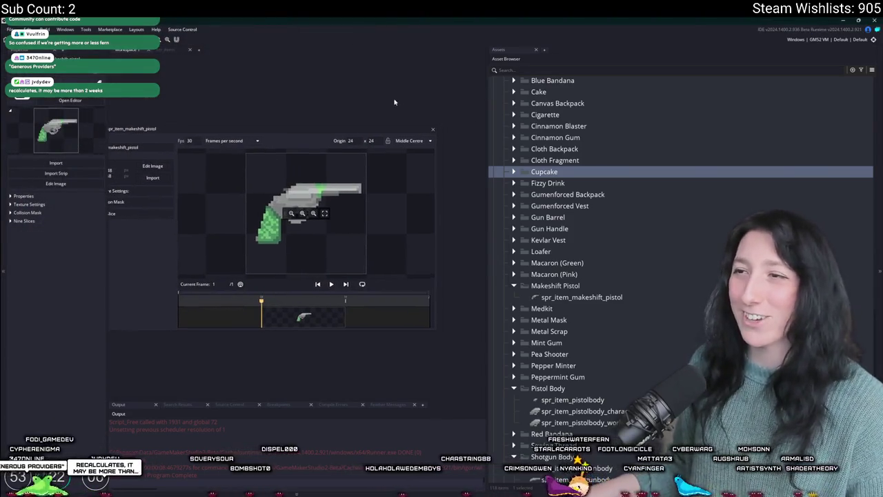
left_click(432, 129)
left_click(555, 298)
key("ctrl+d")
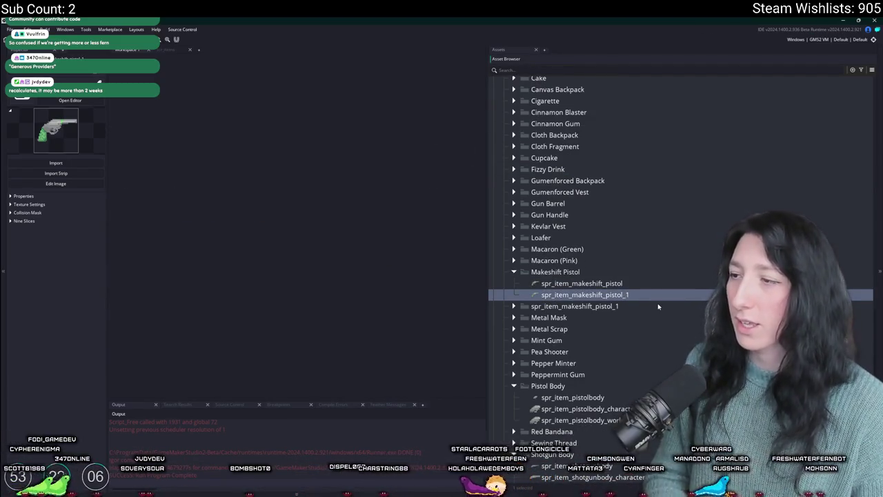
Rename the duplicate to spr_item_makeshift_pistol_world.
key("F2")
type("world")
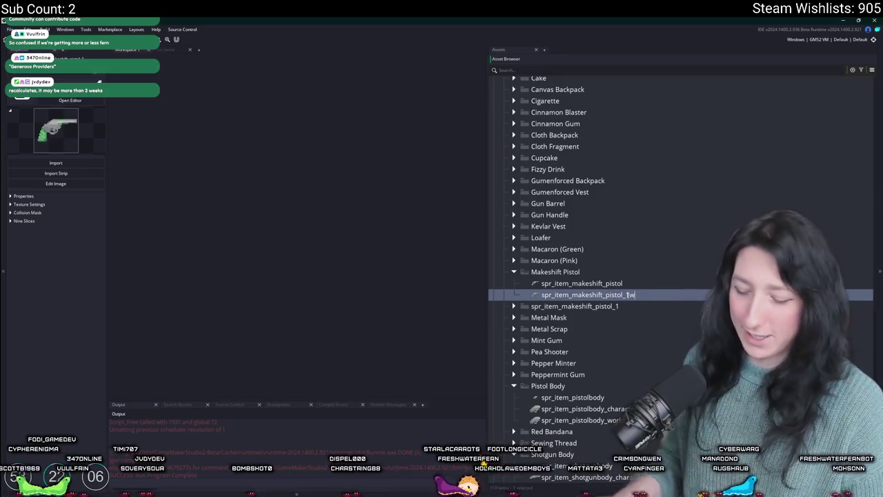
key("Return")
key("BackSpace")
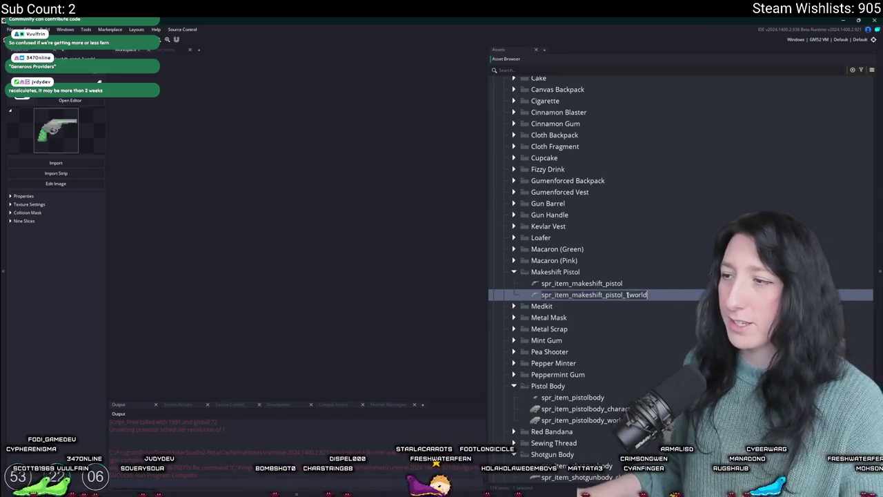
key("Return")
key("Return")
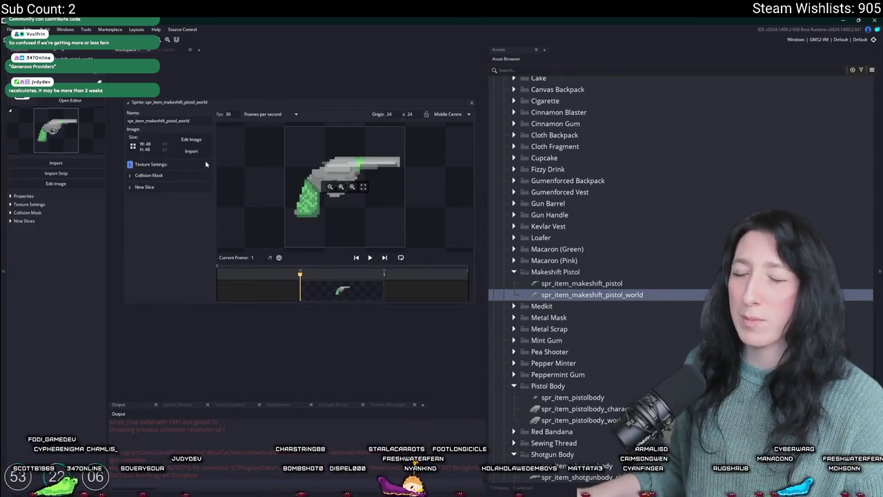
Replace its image with the 21x12 makeshift pistol world PNG, close the editor, and duplicate it.
left_click(207, 151)
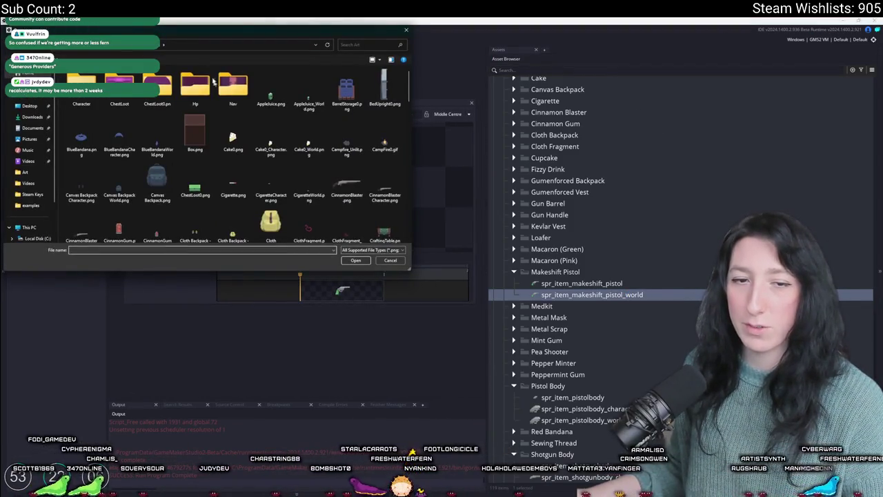
scroll(320, 162, "down", 10)
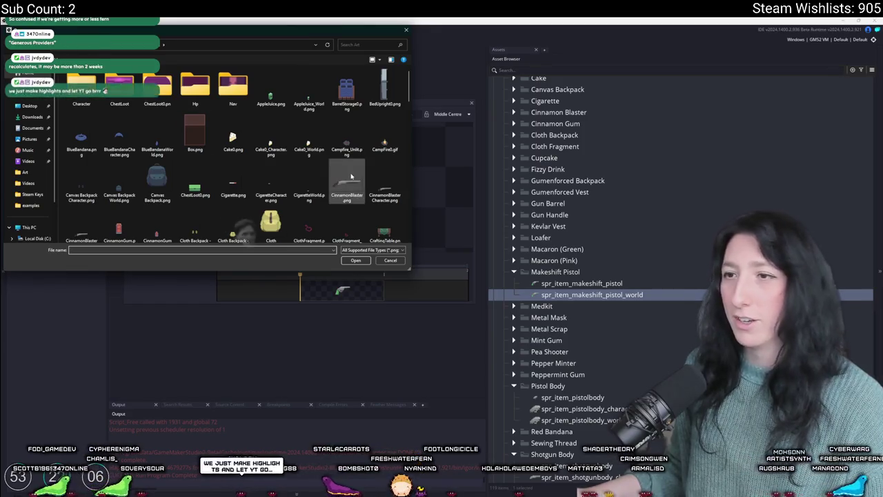
key("m")
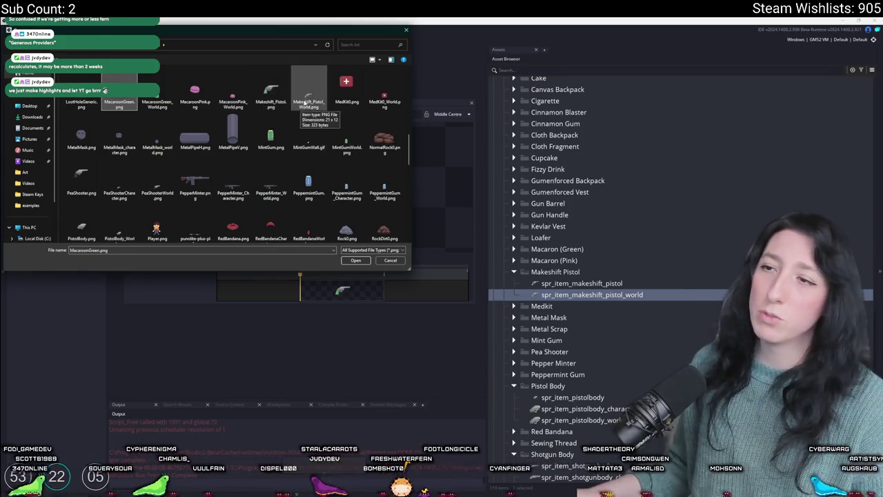
double_click(309, 93)
left_click(469, 274)
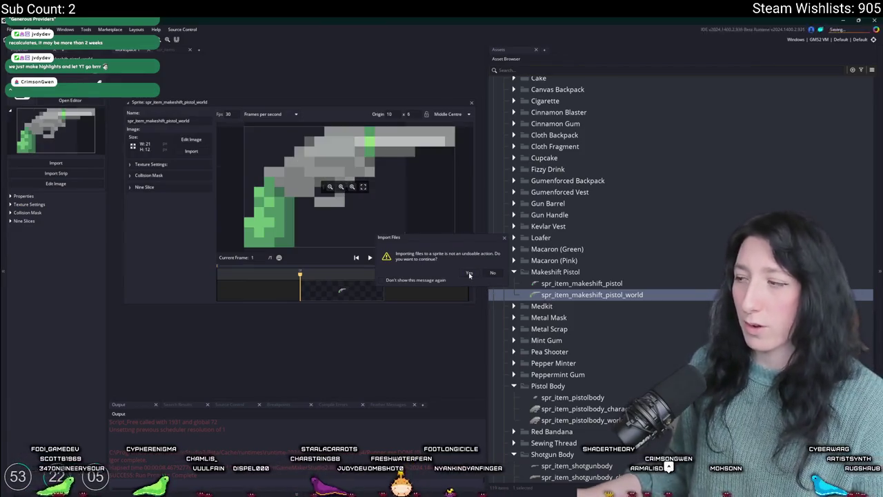
left_click(472, 103)
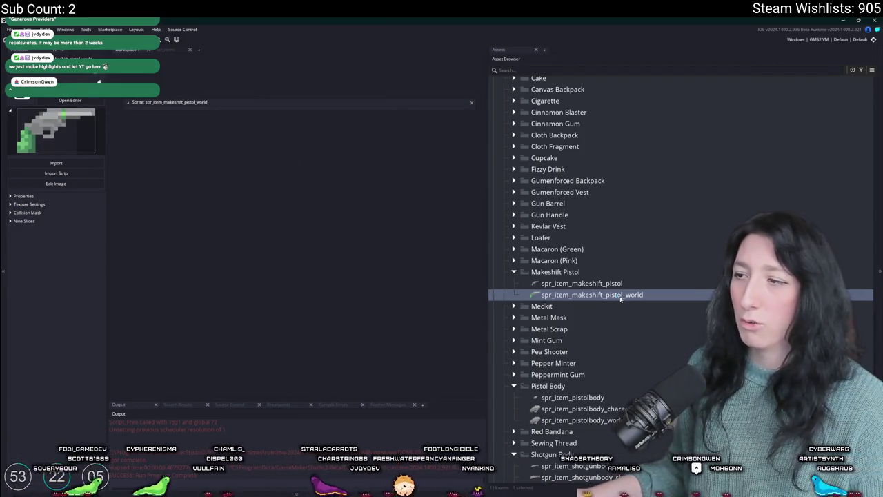
key("ctrl+d")
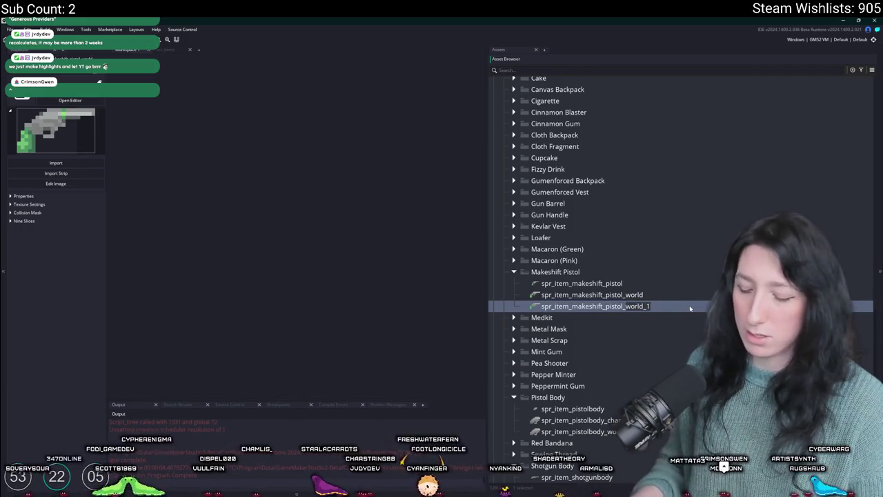
Rename the newest copy to spr_item_makeshift_pistol_character, fixing a typo, then open and close its editor.
key("BackSpace")
key("BackSpace")
key("BackSpace")
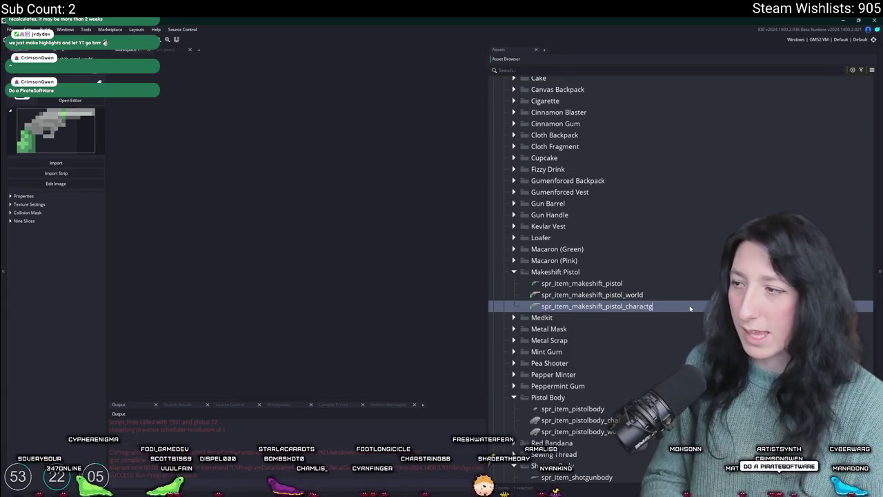
type("er")
key("Return")
key("F2")
key("BackSpace")
key("BackSpace")
key("BackSpace")
type("er")
key("Return")
double_click(621, 295)
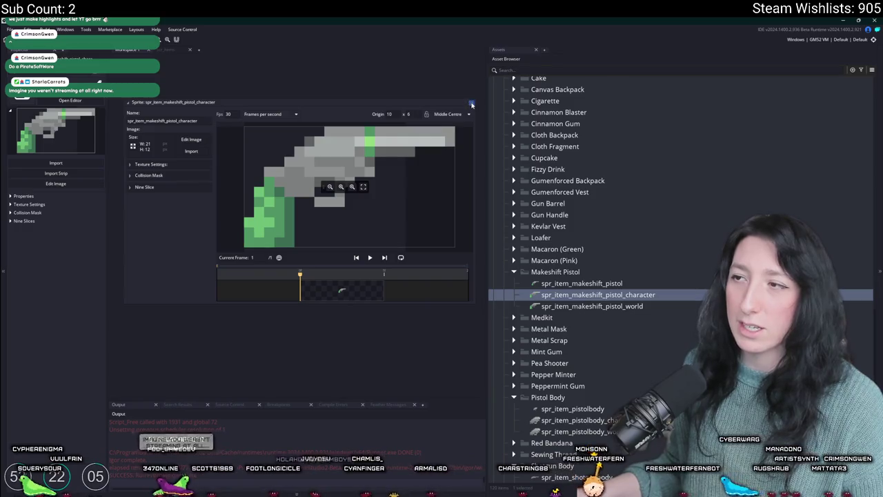
left_click(471, 105)
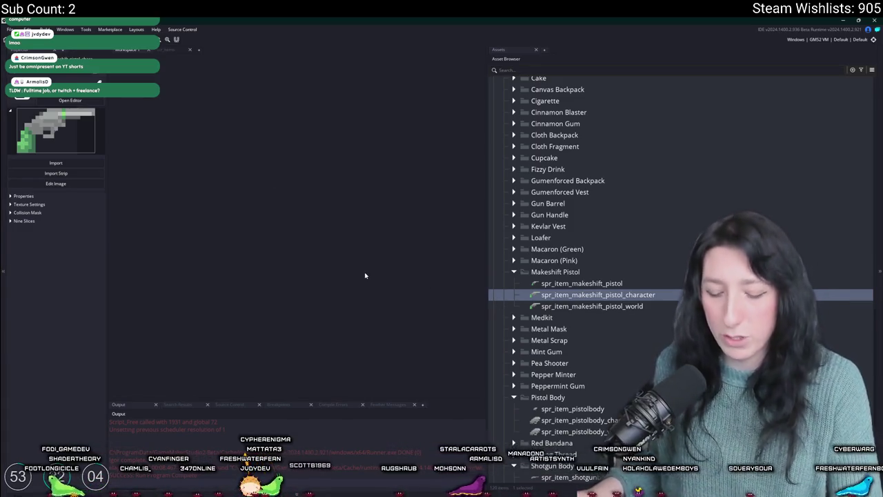
Search the project assets for the scr_items script.
key("ctrl+t")
type("scr_ite")
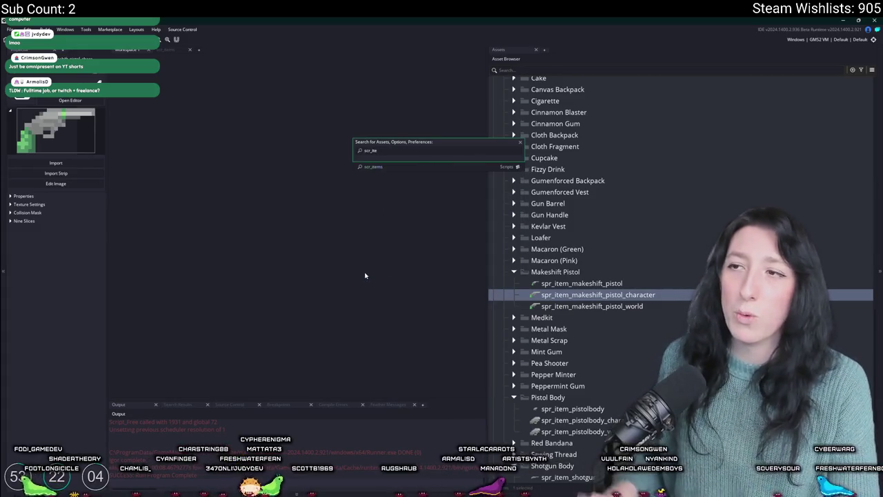
key("Return")
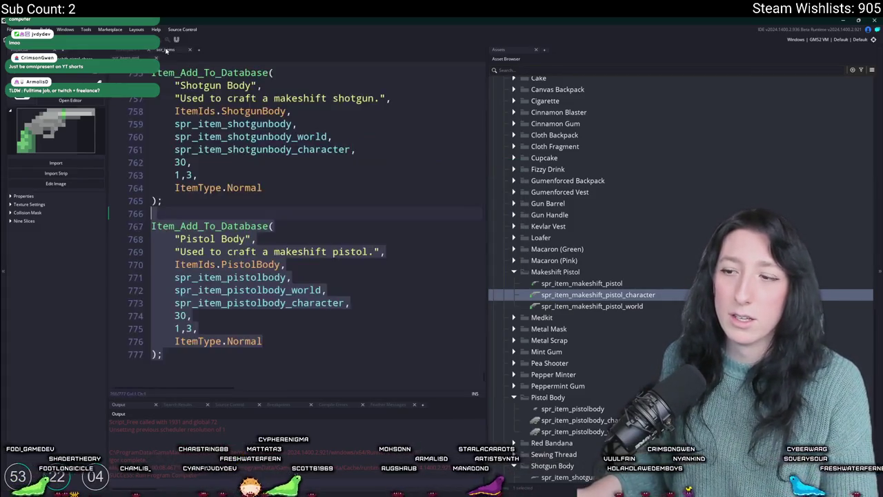
left_click(380, 131)
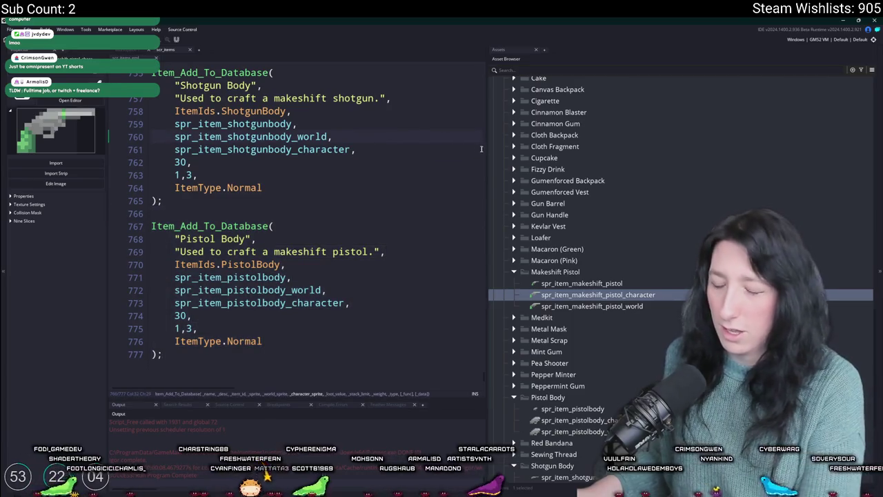
left_click_drag(486, 131, 654, 149)
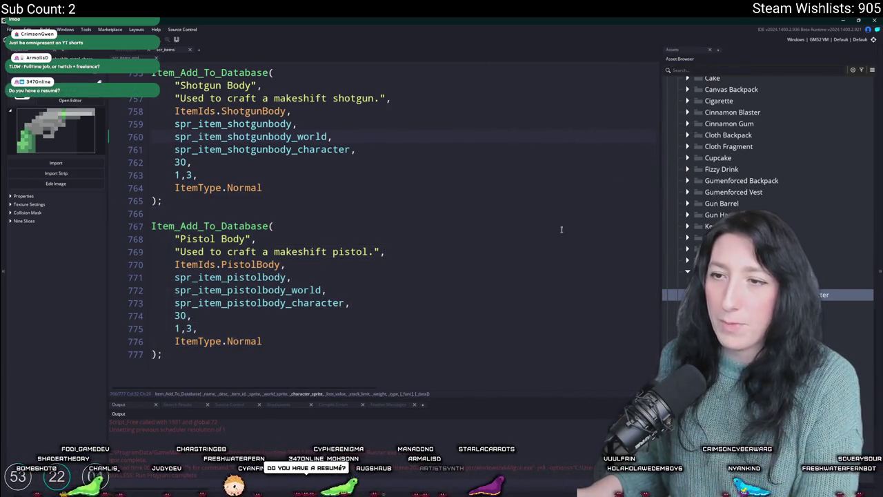
scroll(561, 229, "up", 1)
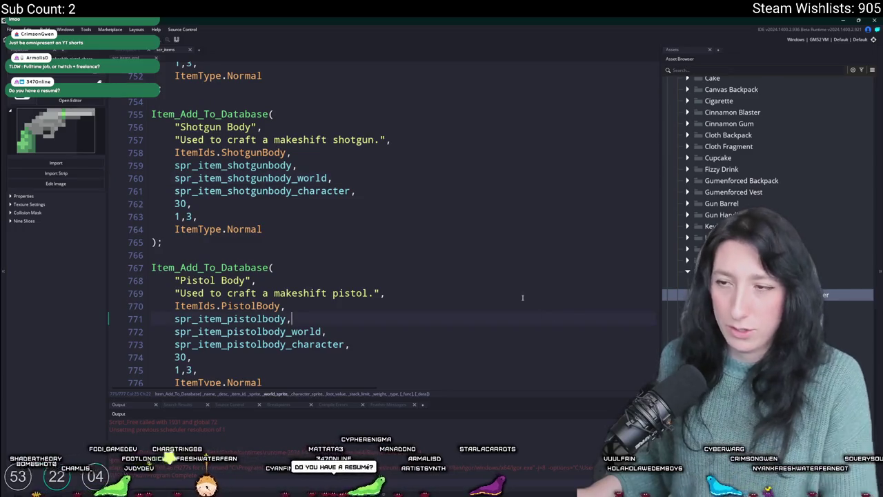
scroll(271, 373, "down", 1)
scroll(456, 309, "up", 7)
scroll(456, 309, "up", 2)
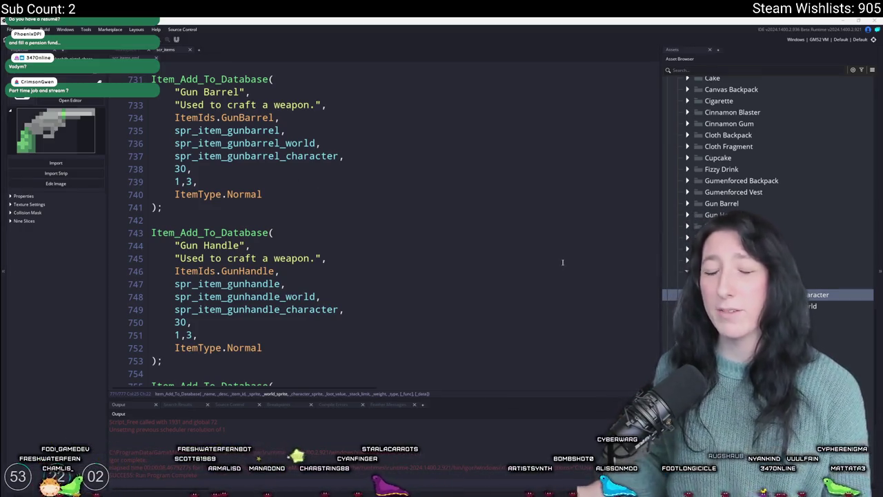
scroll(456, 247, "down", 8)
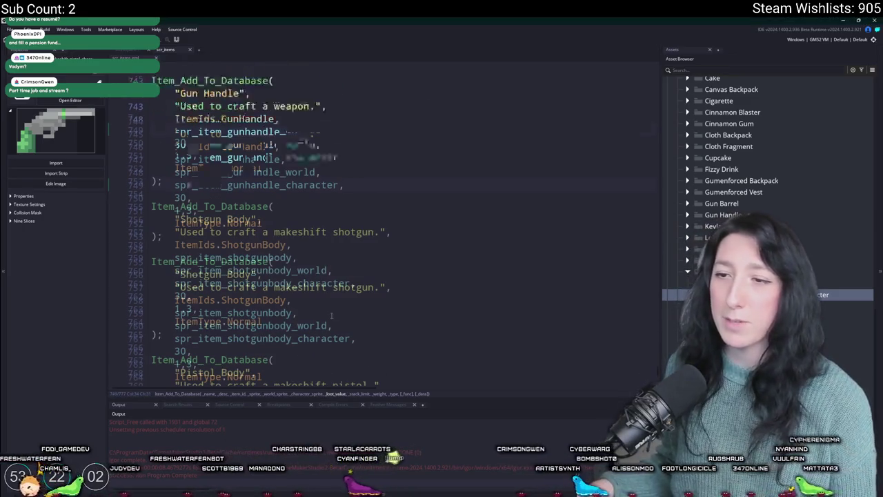
scroll(347, 226, "up", 7)
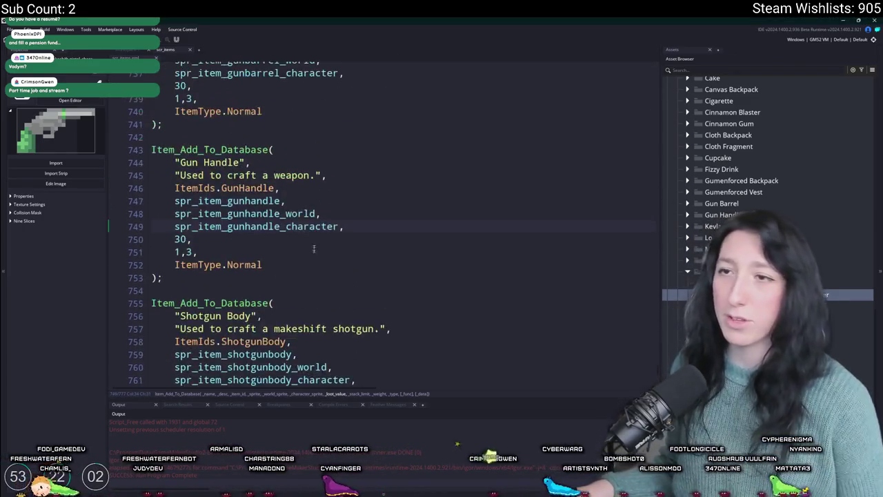
scroll(320, 235, "down", 7)
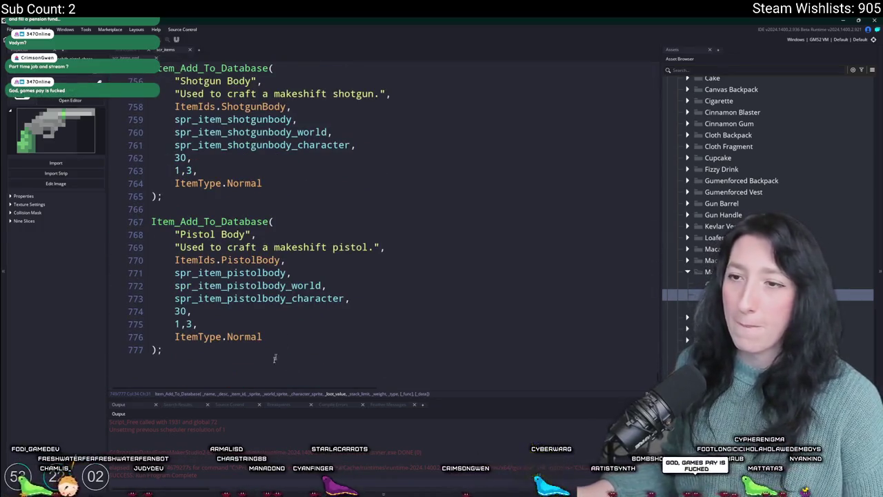
left_click(298, 357)
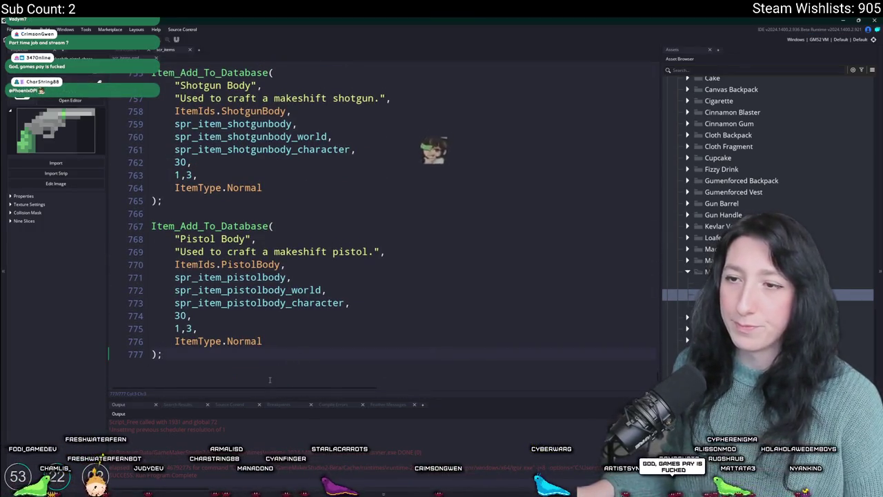
mouse_move(271, 373)
left_mouse_down()
mouse_move(165, 273)
mouse_move(220, 213)
left_mouse_up()
Duplicate the Pistol Body entry and switch its three sprite references to spr_item_makeshift_pistol variants.
key("ctrl+d")
left_click(697, 283)
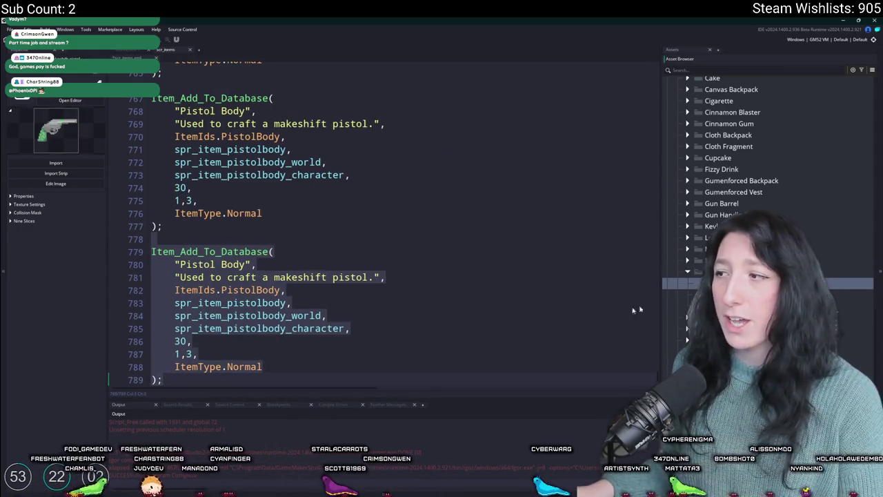
double_click(274, 304)
type("spr_item_makeshift_pistol")
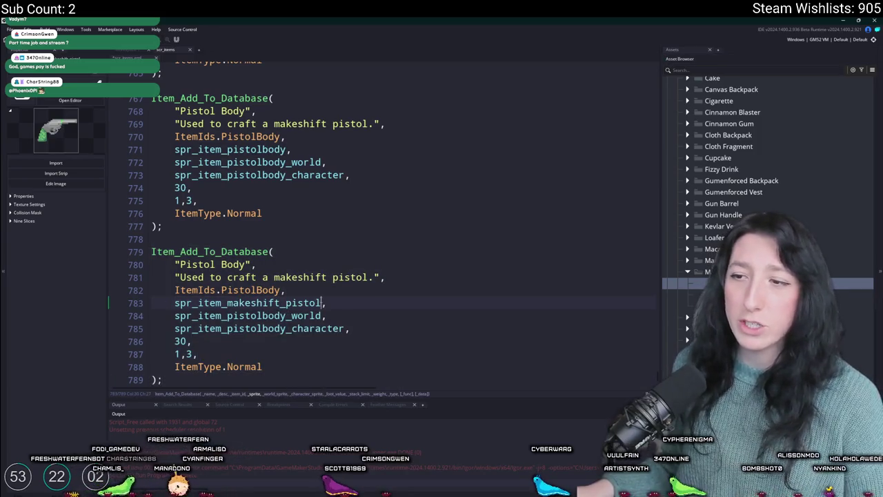
left_click(286, 316)
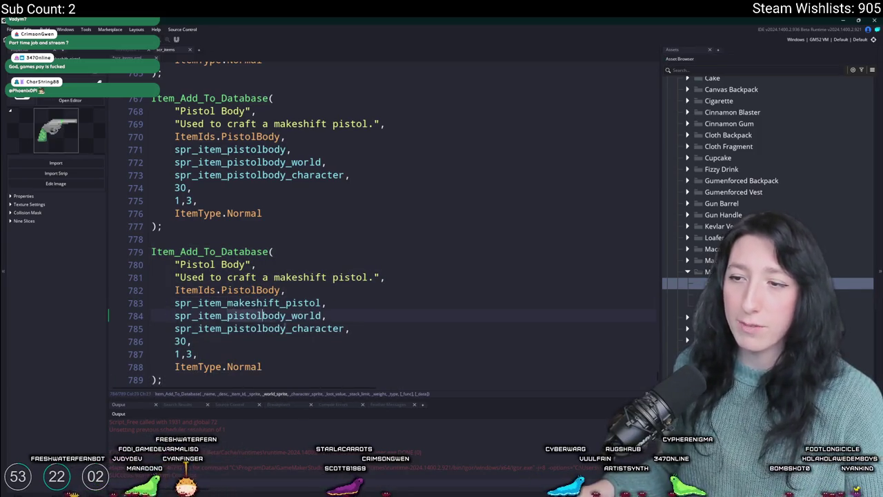
left_click(287, 329)
type("makeshift_pistol")
key("Up")
key("Up")
key("Up")
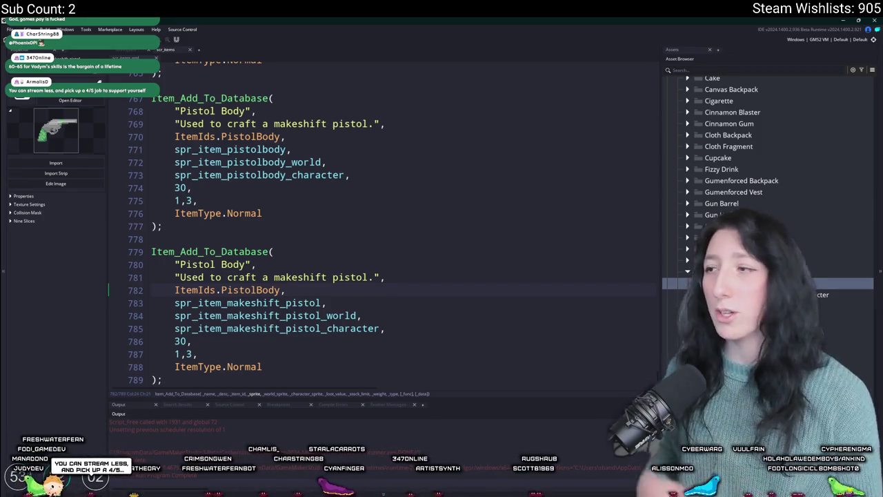
Add a MakeshiftPistol value to the ItemIds enum, directly after PistolBody.
middle_click(200, 285)
scroll(281, 243, "down", 8)
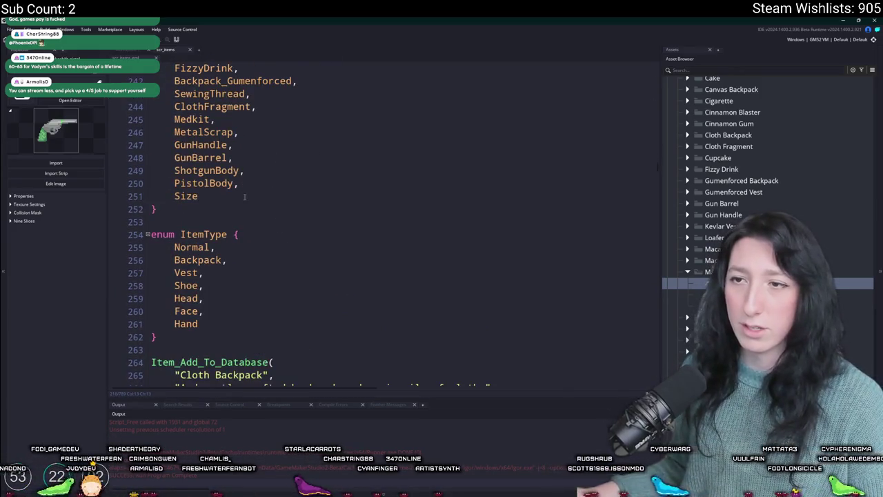
key("ctrl+d")
double_click(207, 195)
type("MakeShi")
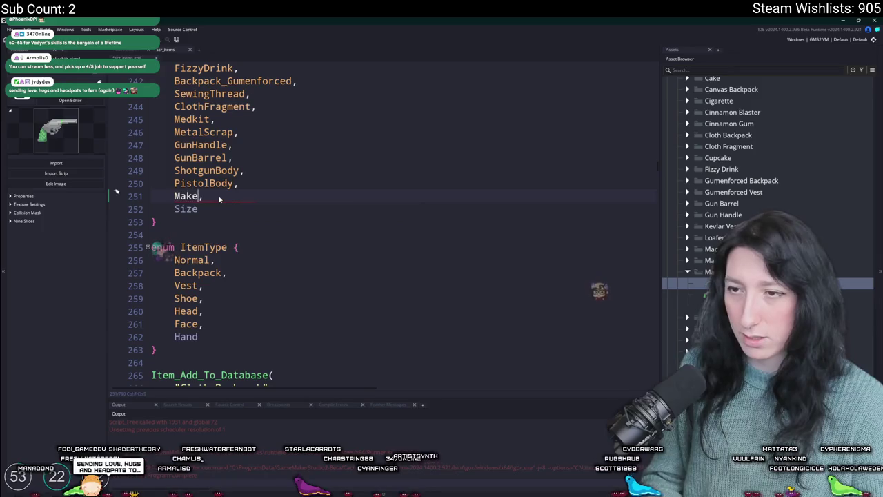
key("BackSpace")
key("BackSpace")
key("BackSpace")
type("shiftPisto")
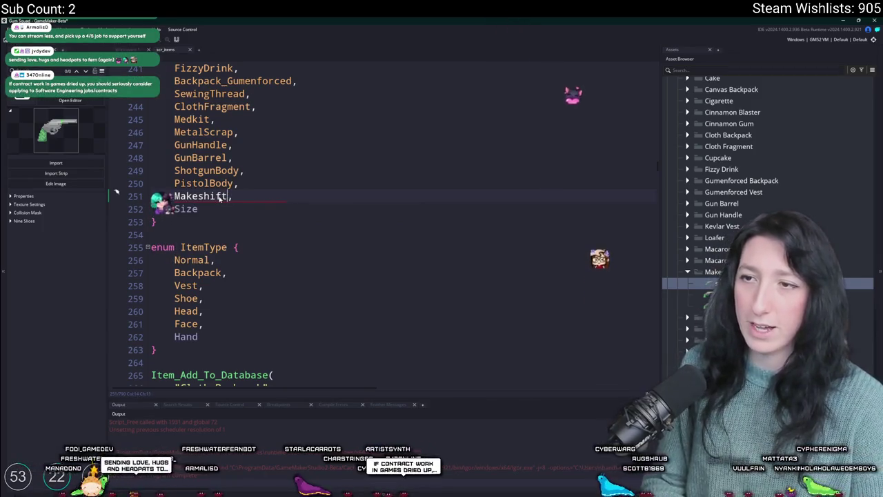
type("l")
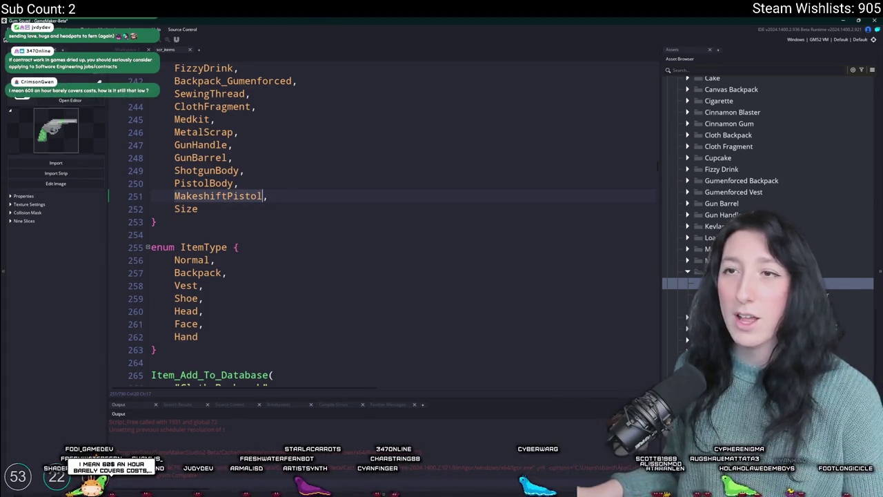
Reopen the scr_items script and scroll down to the new duplicated item entry.
key("ctrl+Tab")
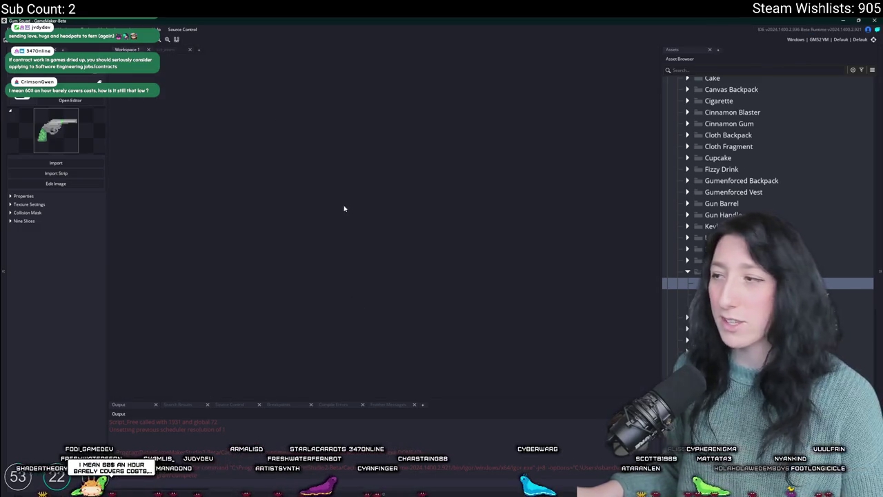
key("ctrl+t")
type("scr_items")
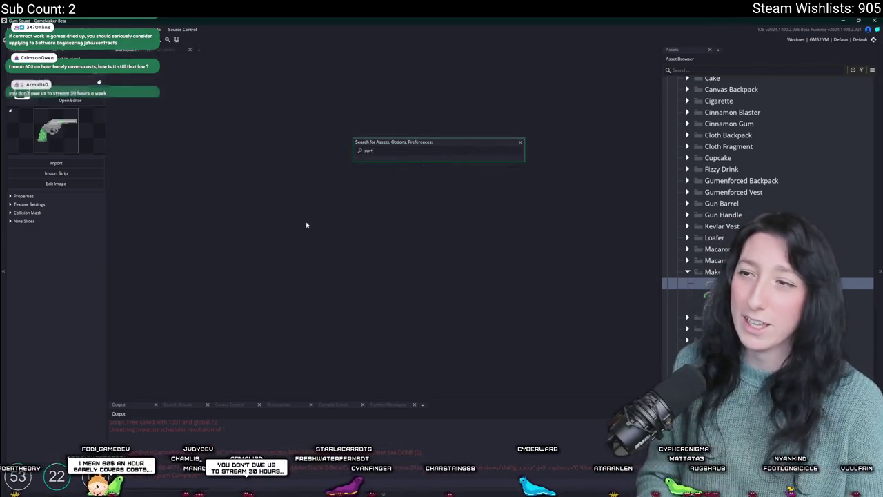
key("Return")
scroll(307, 225, "down", 20)
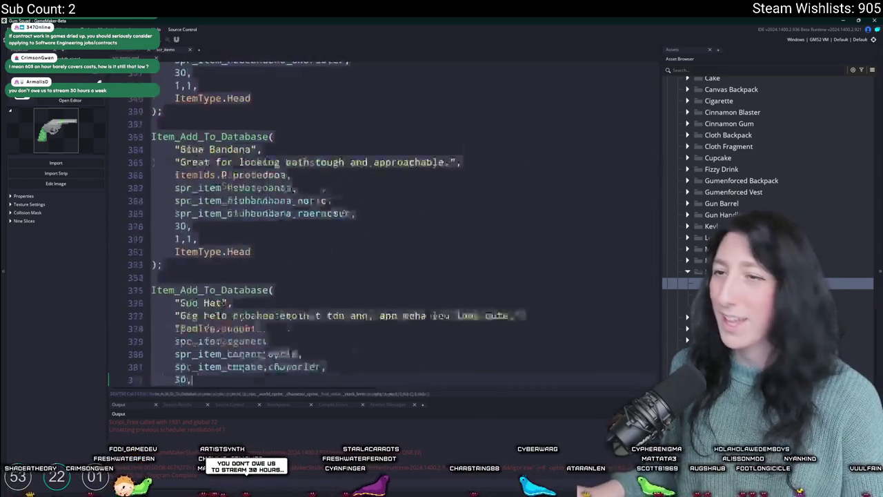
left_click(412, 366)
scroll(412, 314, "down", 15)
left_click(378, 227)
scroll(378, 232, "down", 1)
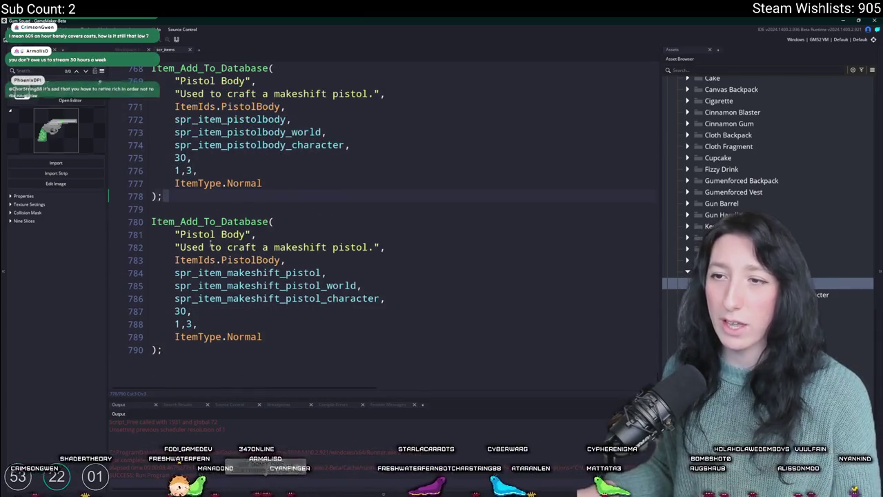
Change the new entry's id from ItemIds.PistolBody to ItemIds.MakeshiftPistol and its name to 'Makeshift Pistol'.
double_click(252, 264)
type("MakeshiftPistol")
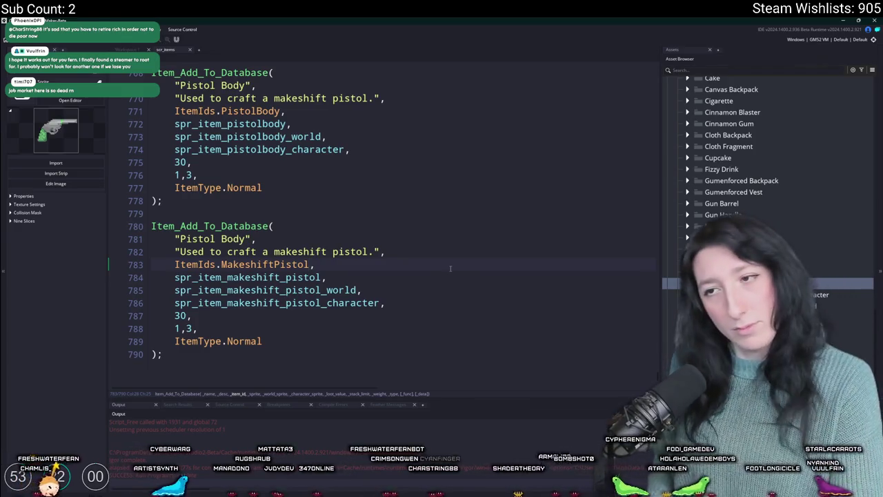
left_click_drag(245, 239, 180, 238)
type("Makeshift")
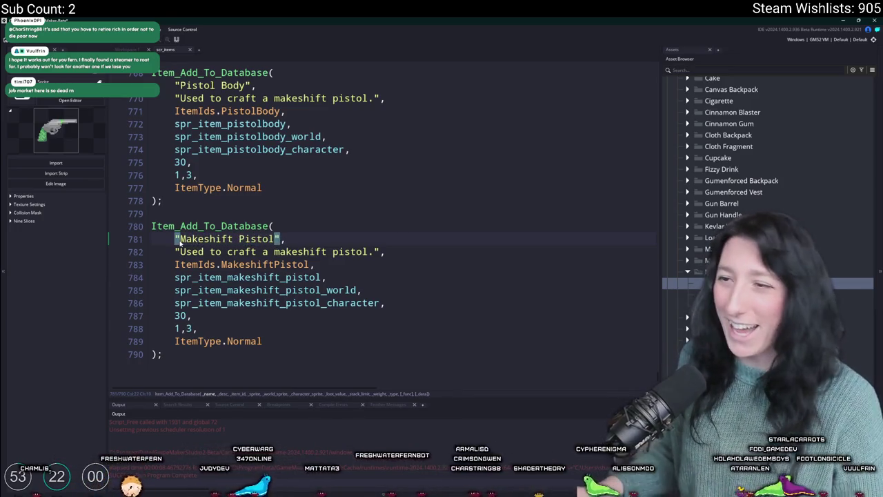
left_click(376, 251)
Set the description to 'A makeshift pistol built out of scrap metal and gum.' and open spr_item_cake.
left_click(189, 252)
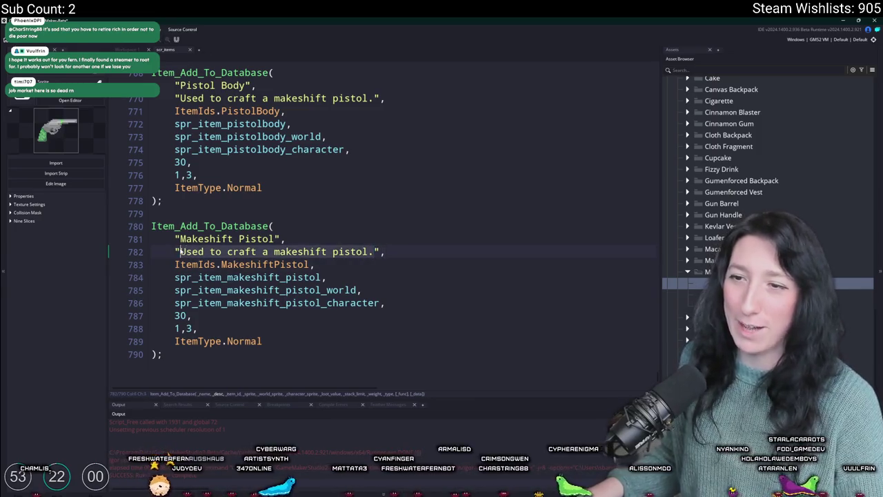
type("A makeshift")
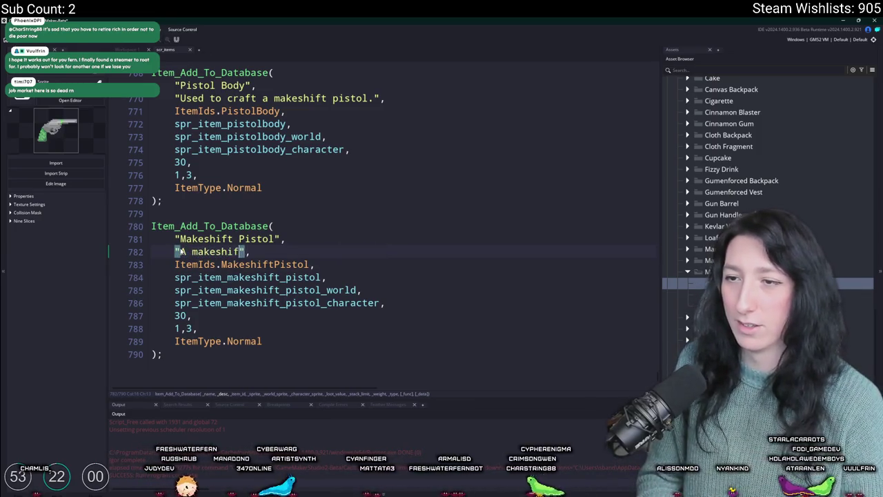
type(" pistol")
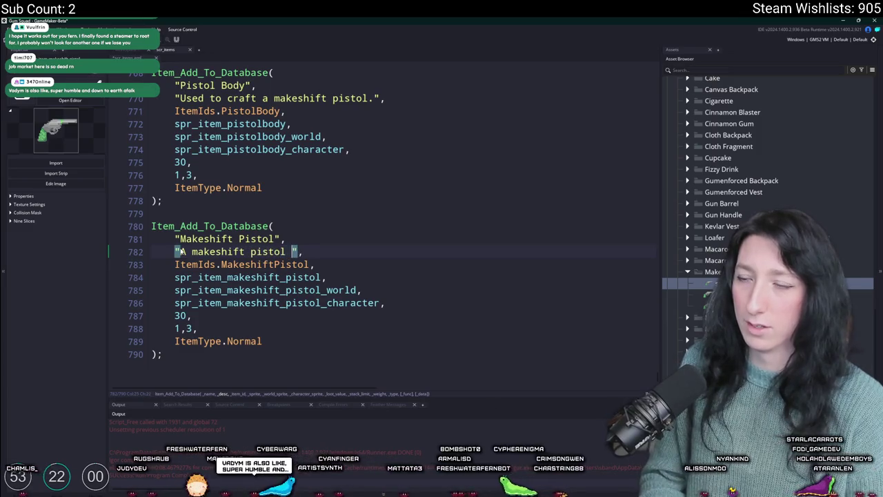
type(" built out of sc")
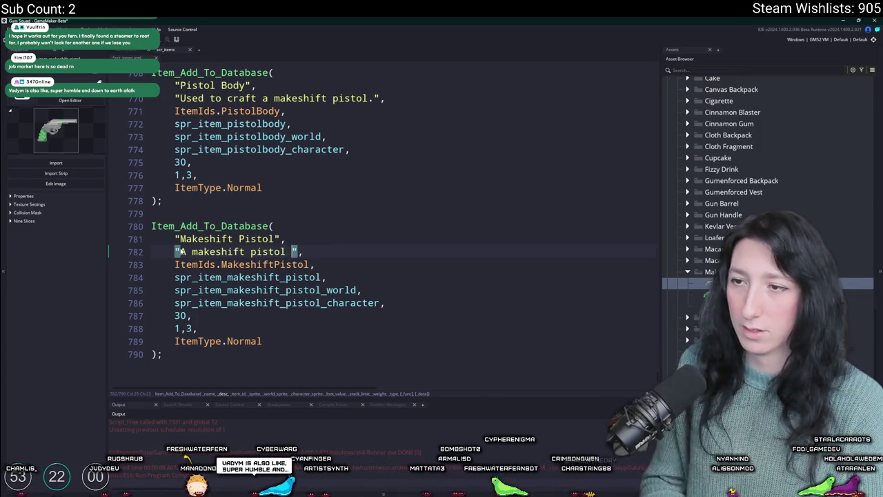
type("rap metal and gum.")
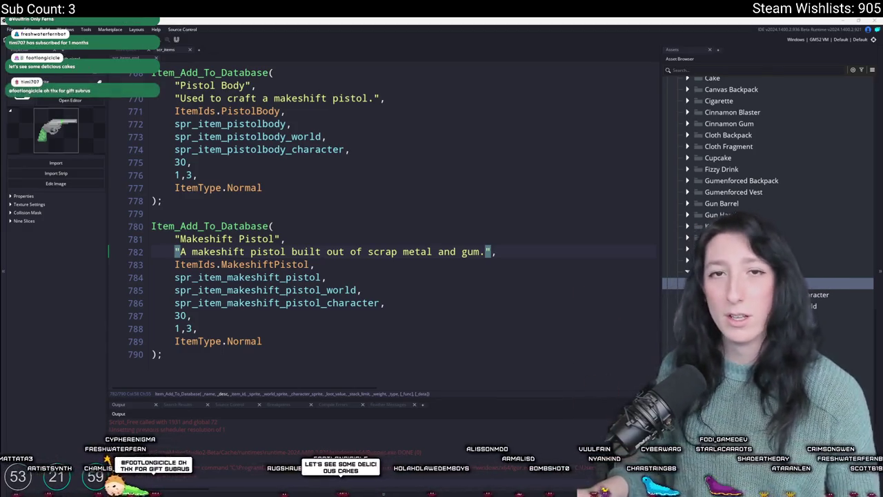
left_click(554, 253)
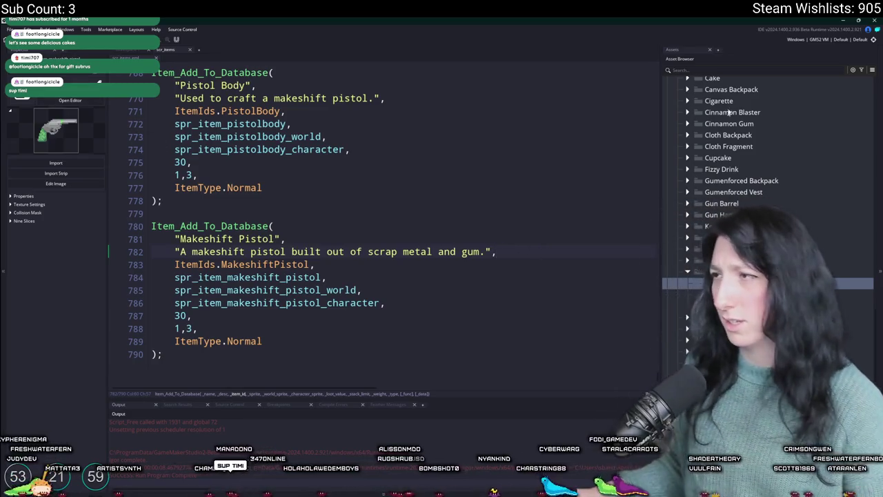
double_click(714, 78)
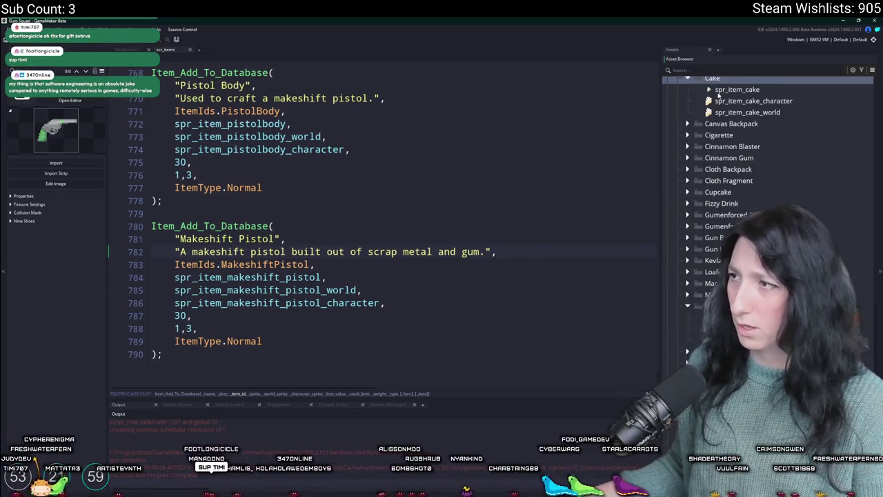
double_click(731, 90)
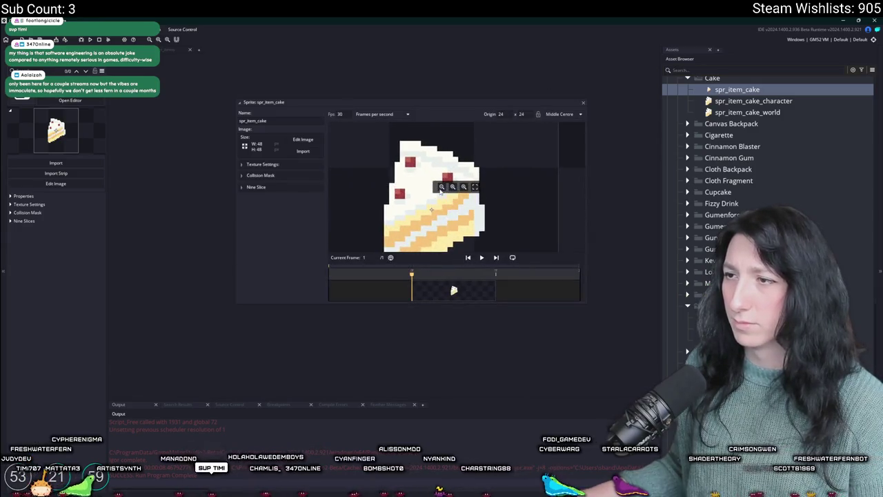